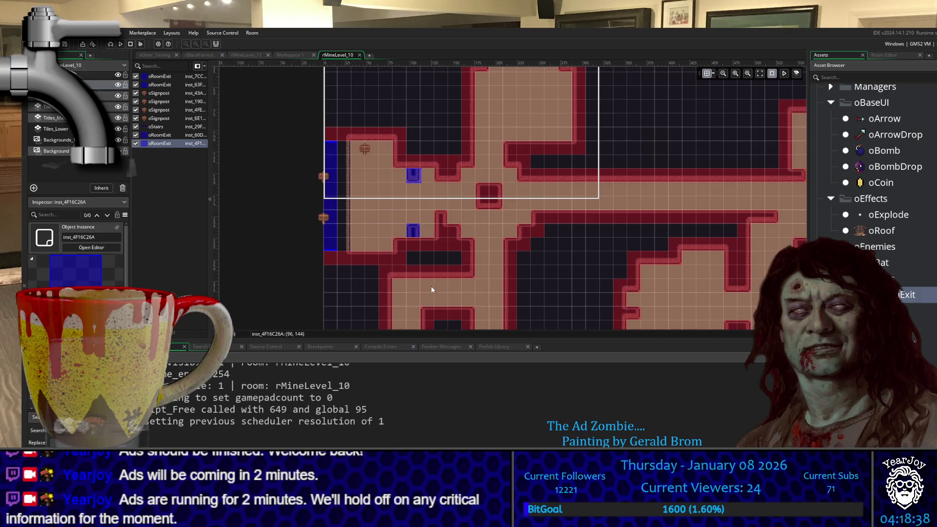
Step: Delete the lower blue oRoomExit instance from the rMineLevel_10 room
{"action": "left_click", "coordinate": [415, 232]}
{"action": "key", "text": "Delete"}
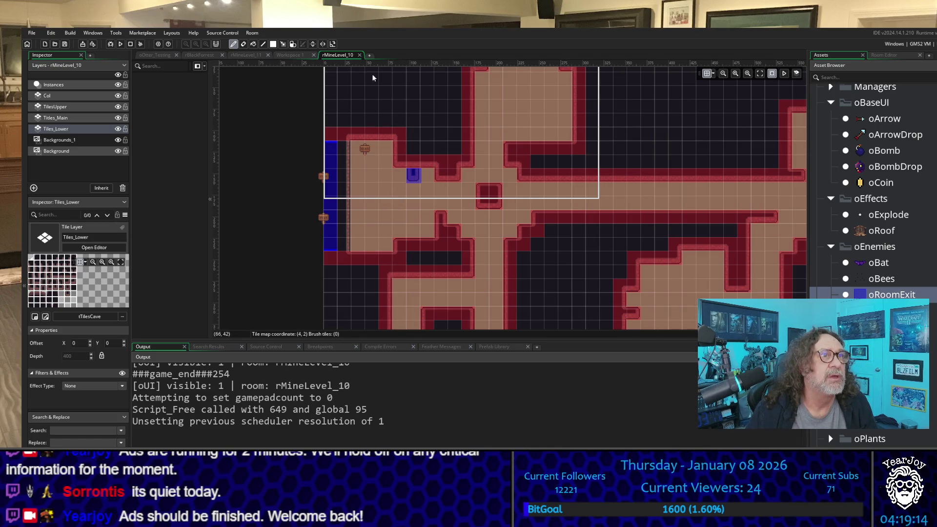
{"action": "scroll", "coordinate": [873, 195], "scroll_direction": "down", "scroll_amount": 6}
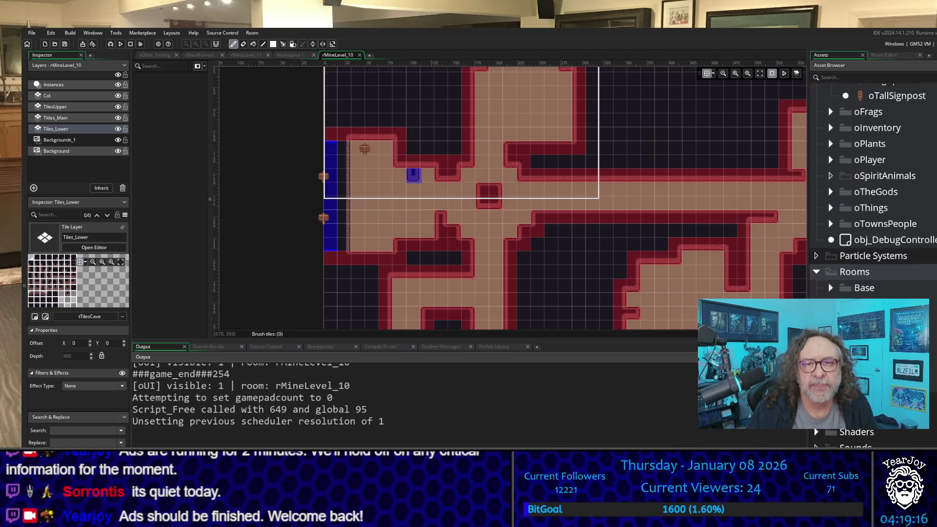
{"action": "scroll", "coordinate": [873, 195], "scroll_direction": "up", "scroll_amount": 10}
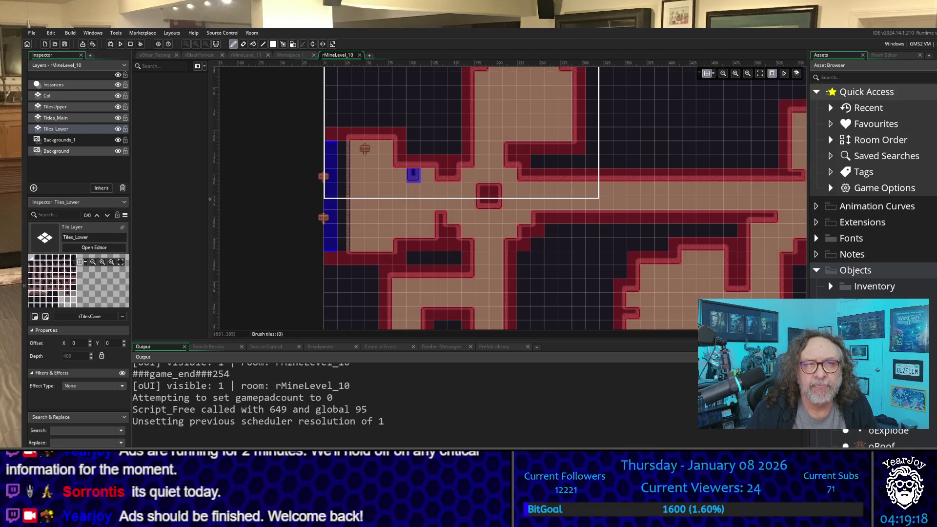
Step: Browse the Asset Browser's Rooms folders and bring up the mine room's settings (630 by 720)
{"action": "scroll", "coordinate": [933, 415], "scroll_direction": "down", "scroll_amount": 9}
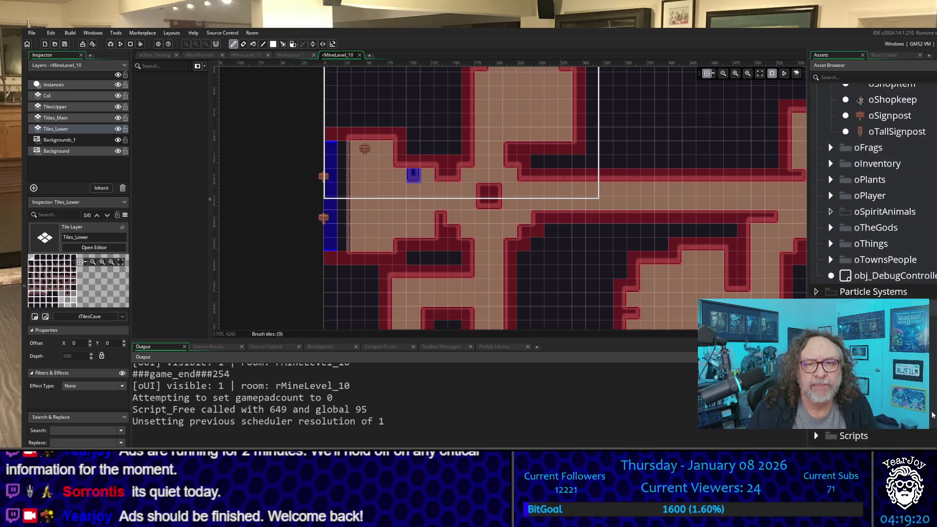
{"action": "scroll", "coordinate": [933, 415], "scroll_direction": "down", "scroll_amount": 2}
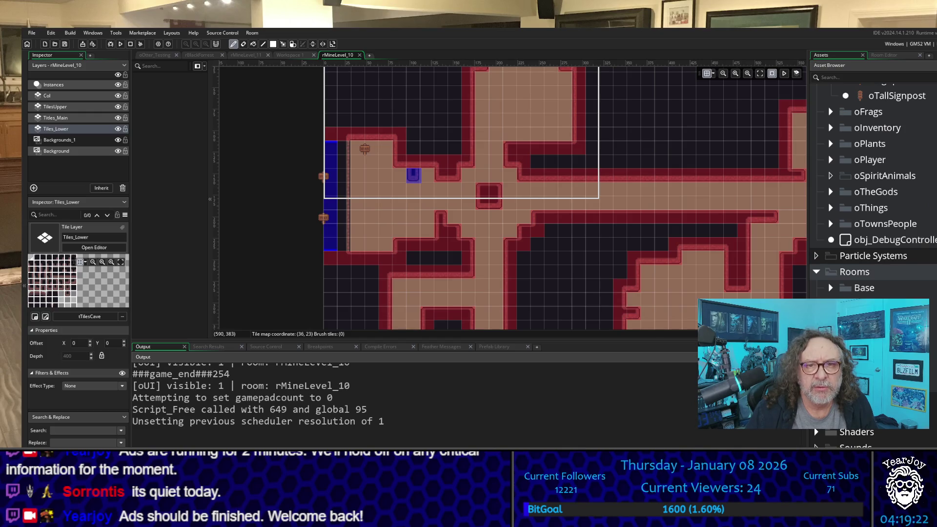
{"action": "left_click", "coordinate": [831, 417]}
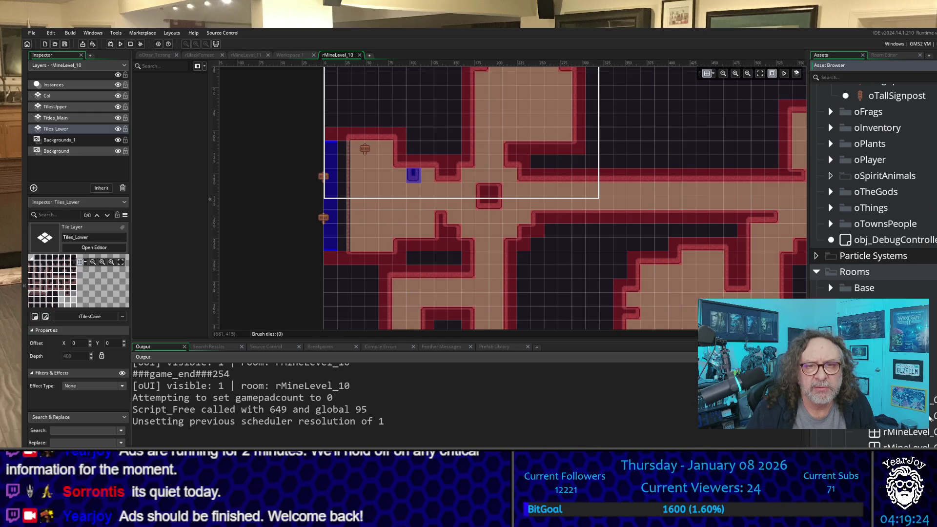
{"action": "scroll", "coordinate": [932, 415], "scroll_direction": "down", "scroll_amount": 3}
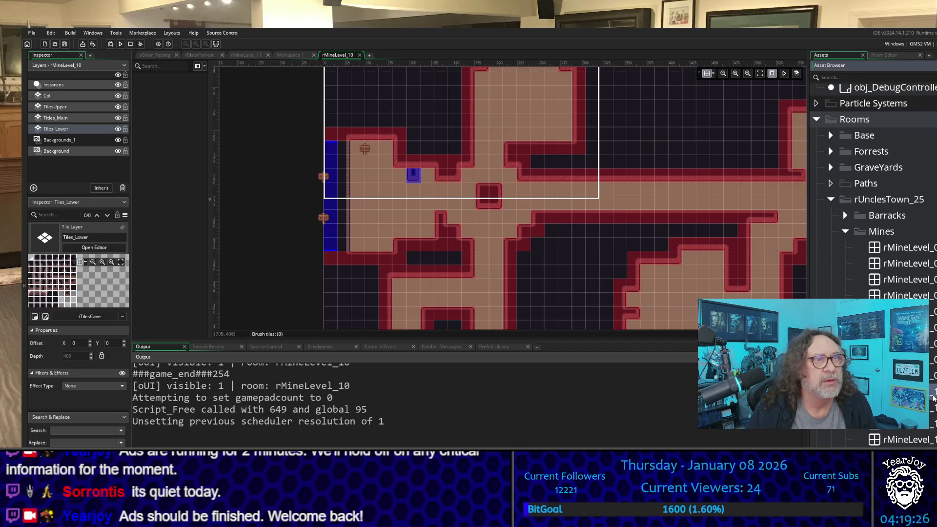
{"action": "left_click", "coordinate": [934, 398]}
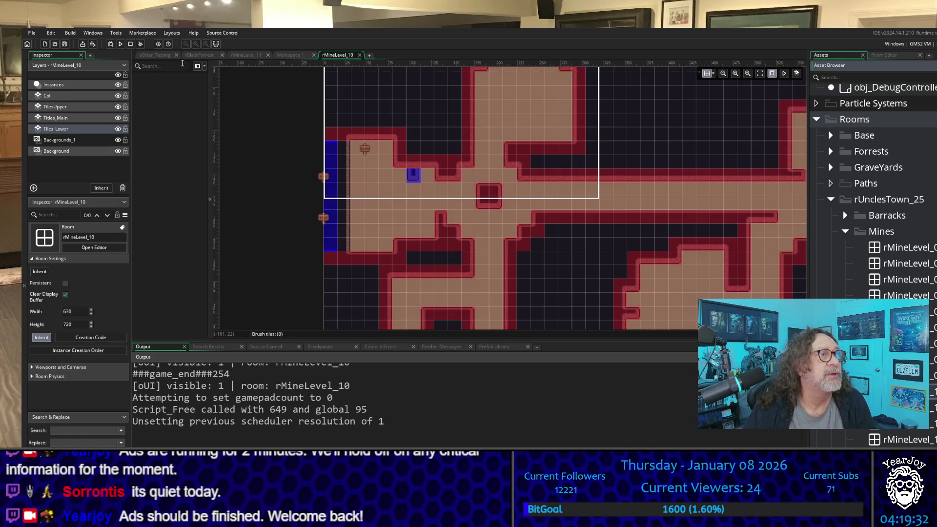
Step: Open the oOtter_Testing room and select its Tiles_Main tile layer for editing
{"action": "left_click", "coordinate": [157, 55]}
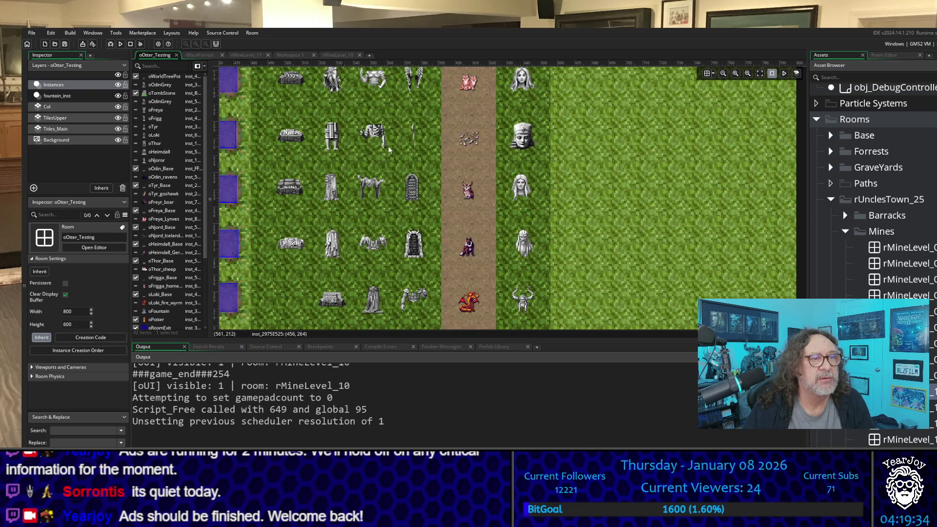
{"action": "scroll", "coordinate": [407, 219], "scroll_direction": "down", "scroll_amount": 3}
{"action": "scroll", "coordinate": [410, 209], "scroll_direction": "down", "scroll_amount": 4}
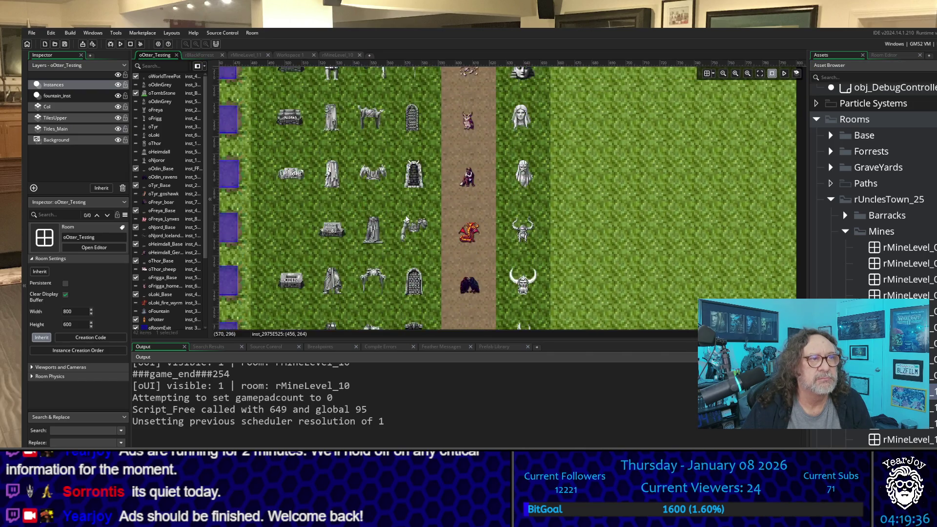
{"action": "scroll", "coordinate": [417, 195], "scroll_direction": "down", "scroll_amount": 3}
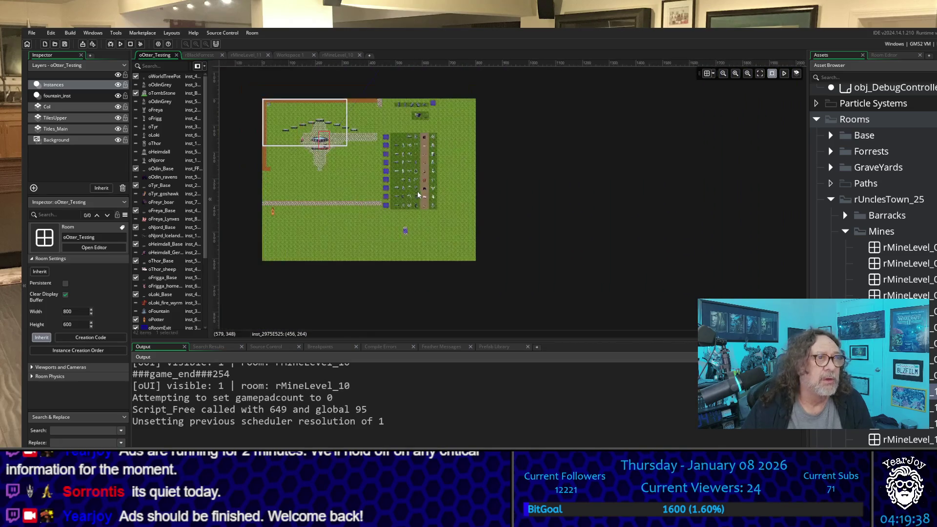
{"action": "scroll", "coordinate": [254, 185], "scroll_direction": "up", "scroll_amount": 3}
{"action": "scroll", "coordinate": [254, 184], "scroll_direction": "up", "scroll_amount": 3}
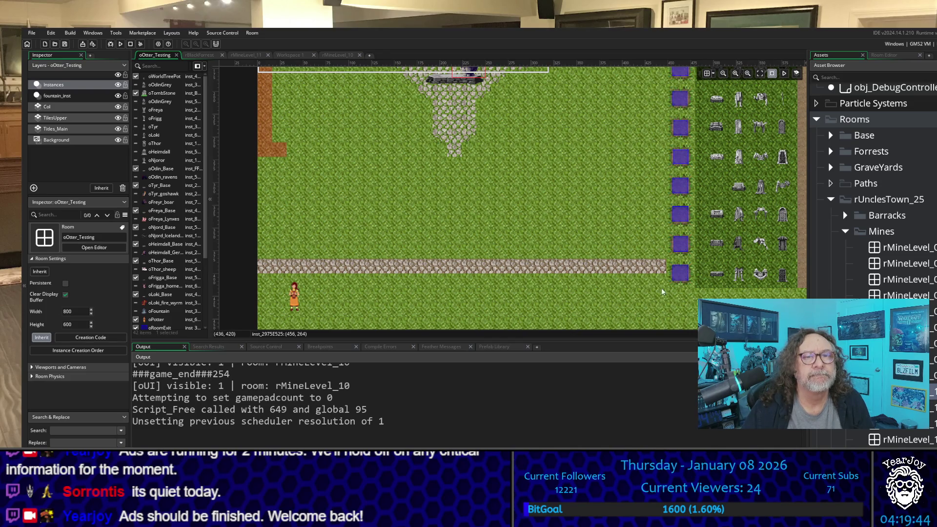
{"action": "left_click", "coordinate": [55, 129]}
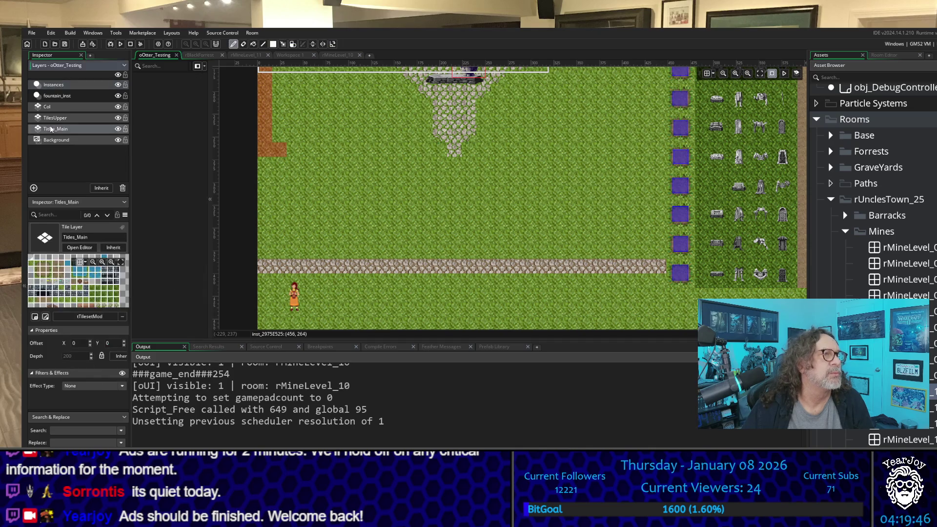
Step: Paint a grass-and-dirt tile onto the grass on the room's left, above the stone path
{"action": "left_click", "coordinate": [883, 54]}
{"action": "scroll", "coordinate": [860, 163], "scroll_direction": "up", "scroll_amount": 5}
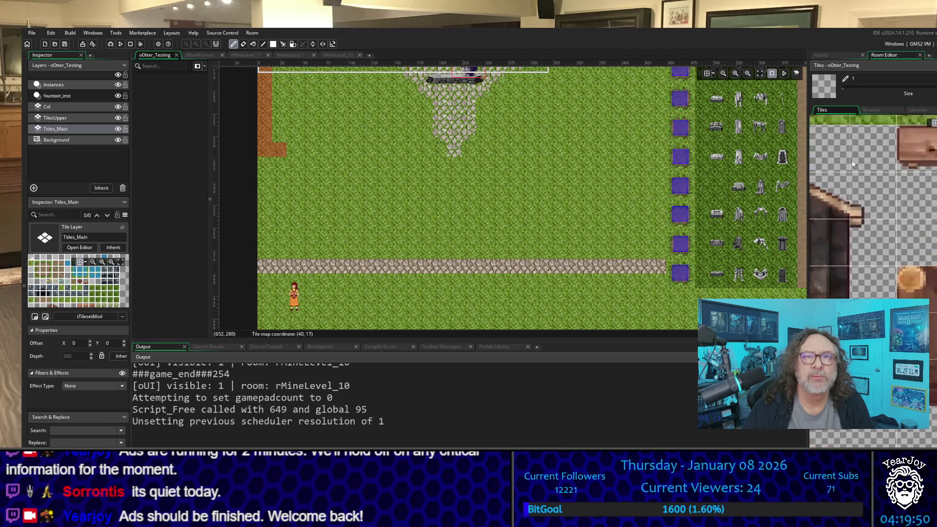
{"action": "scroll", "coordinate": [860, 163], "scroll_direction": "down", "scroll_amount": 1}
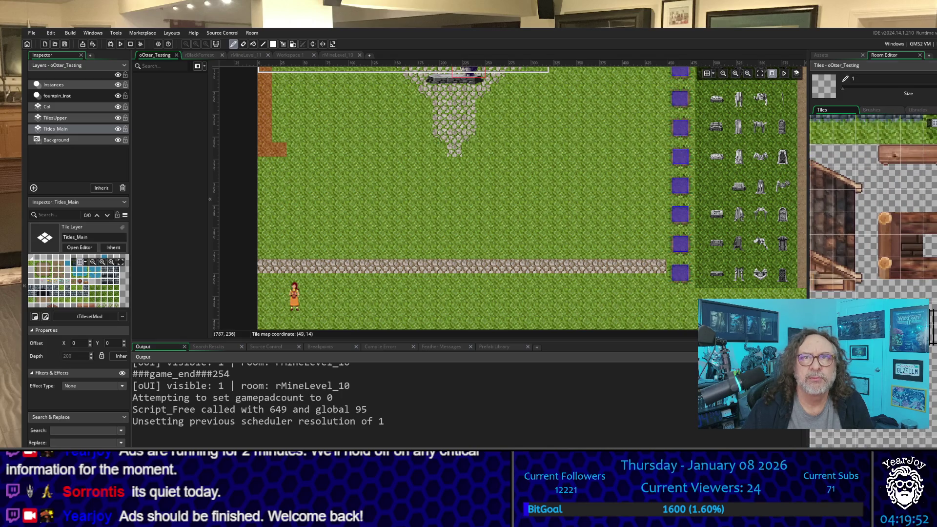
{"action": "scroll", "coordinate": [898, 274], "scroll_direction": "down", "scroll_amount": 2}
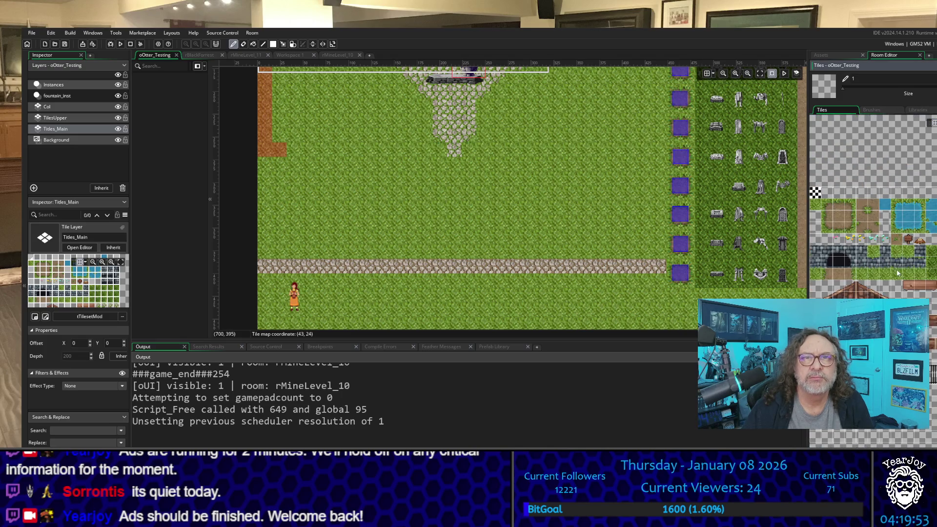
{"action": "left_click", "coordinate": [828, 206]}
{"action": "left_click", "coordinate": [310, 226]}
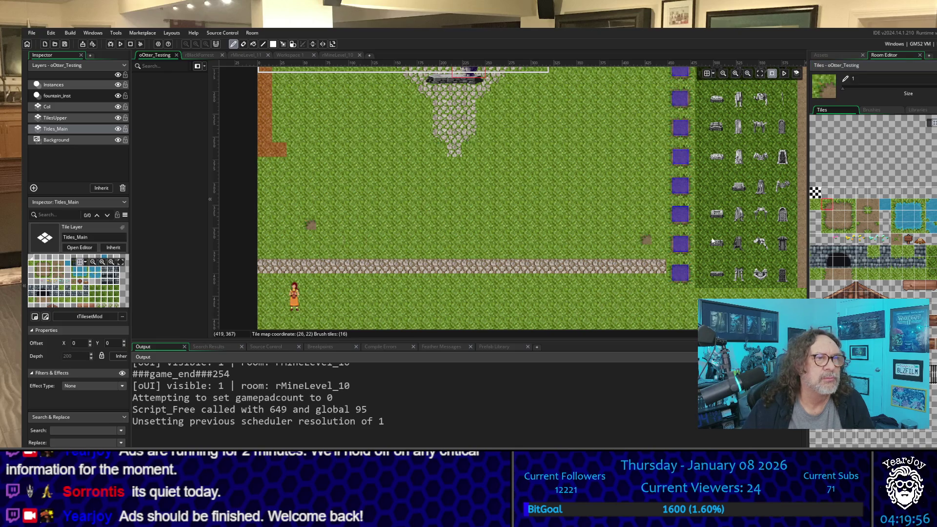
Step: Extend the patch with neighbouring dirt tiles, then deselect the tile layer
{"action": "left_click", "coordinate": [851, 205]}
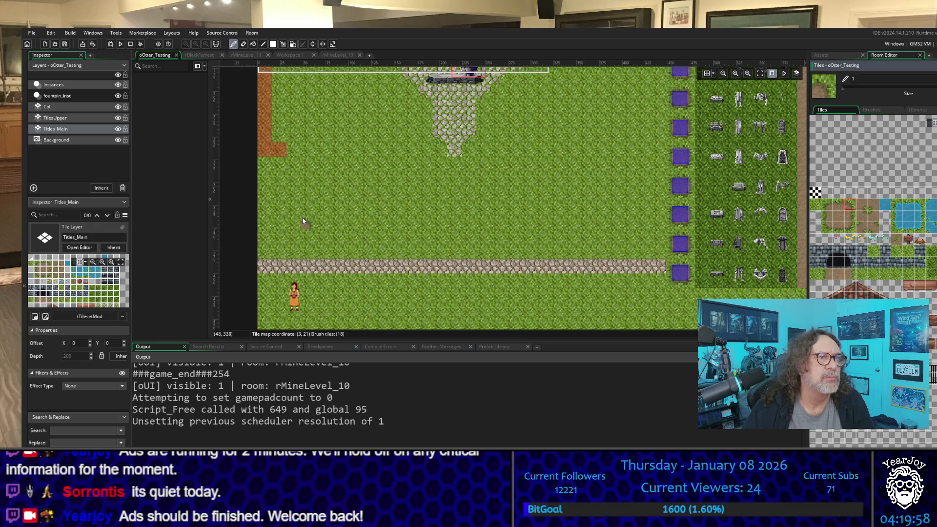
{"action": "left_click", "coordinate": [320, 227]}
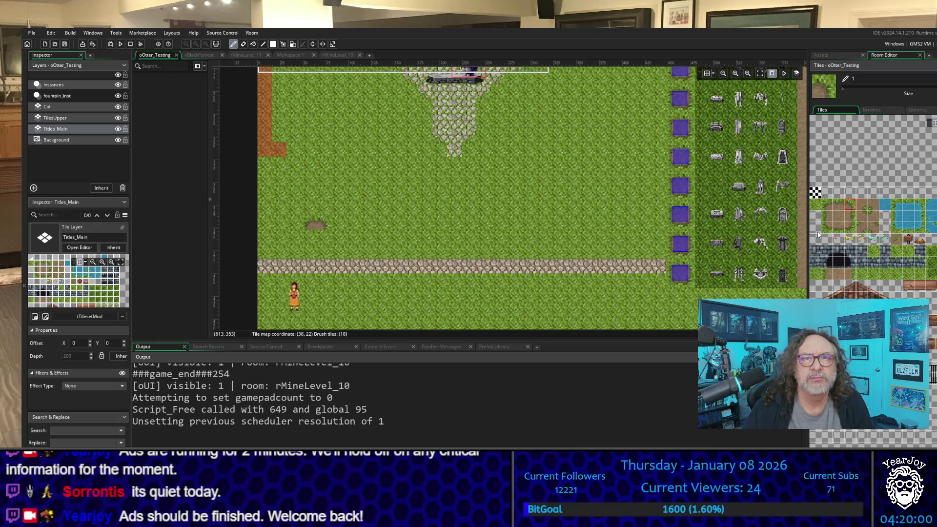
{"action": "left_click", "coordinate": [828, 228]}
{"action": "left_click", "coordinate": [319, 237]}
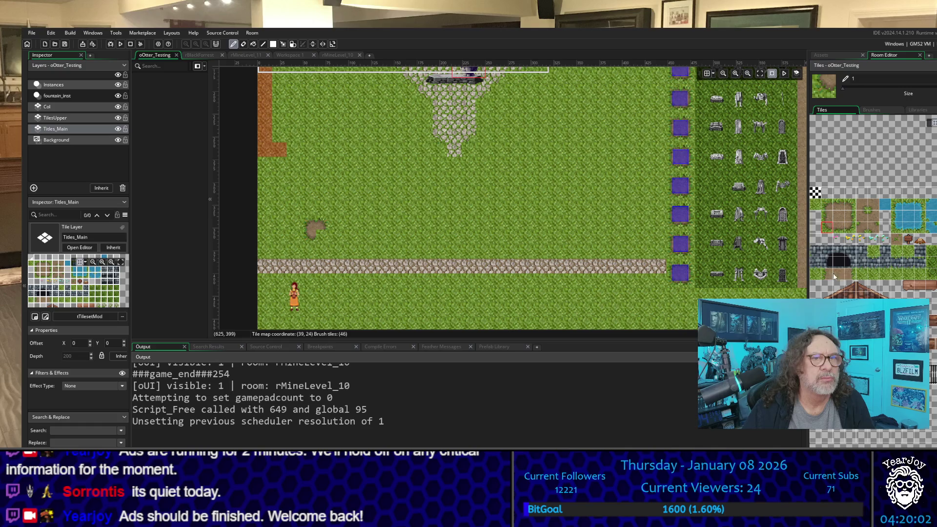
{"action": "left_click", "coordinate": [853, 225]}
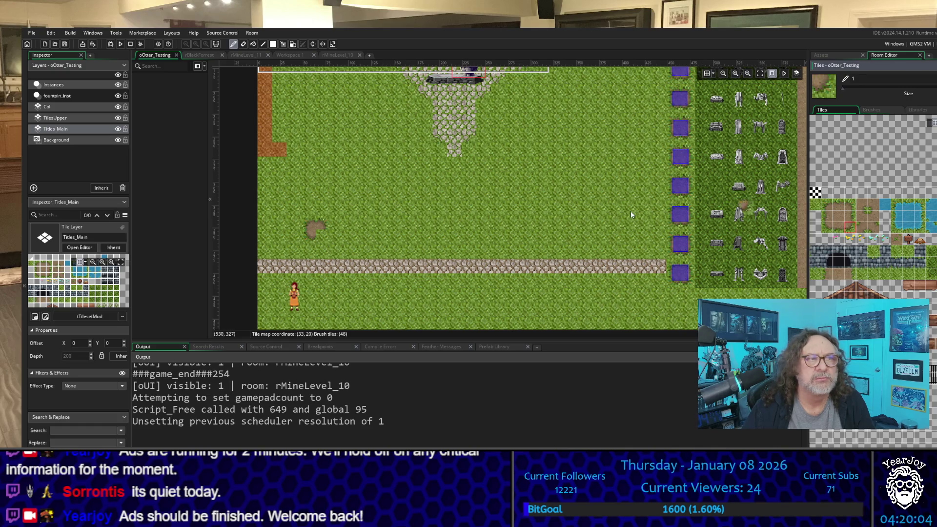
{"action": "left_click", "coordinate": [323, 237]}
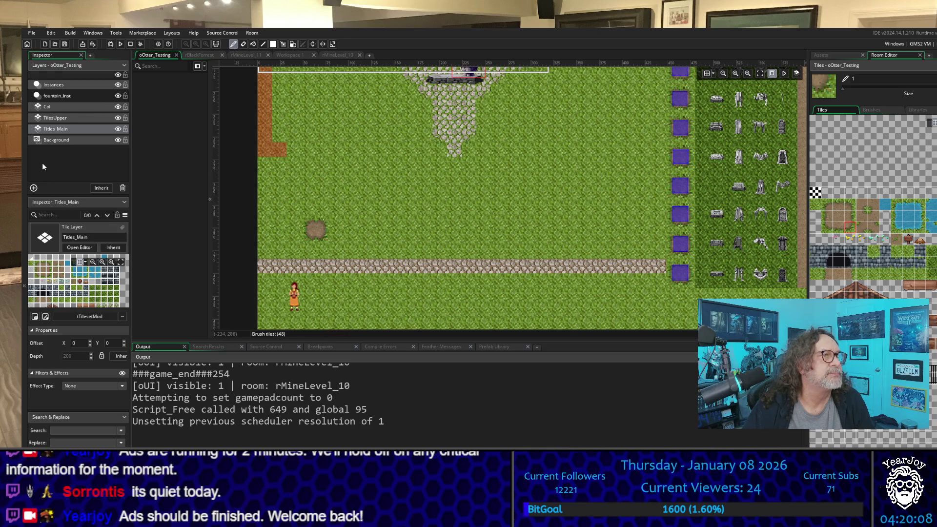
{"action": "left_click", "coordinate": [44, 166]}
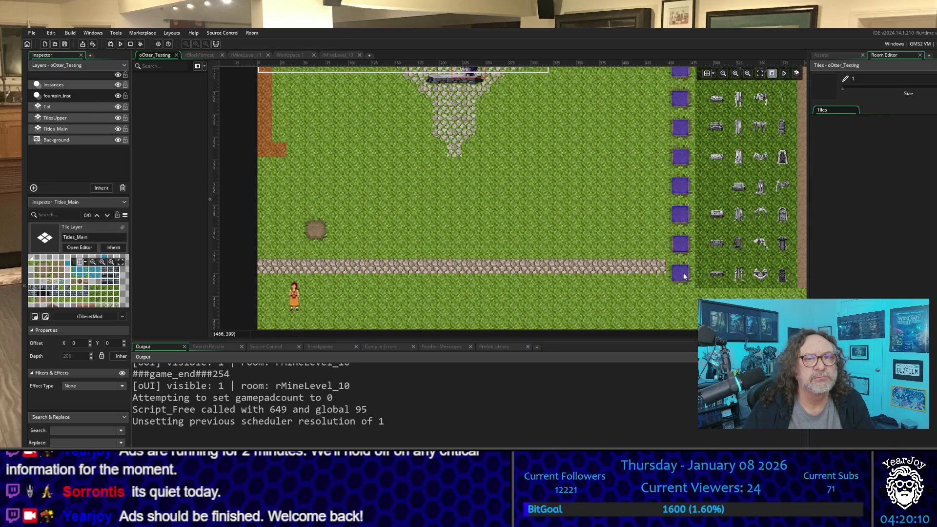
Step: On the instances layer, move a room-exit block onto the grass above the path
{"action": "left_click", "coordinate": [73, 86]}
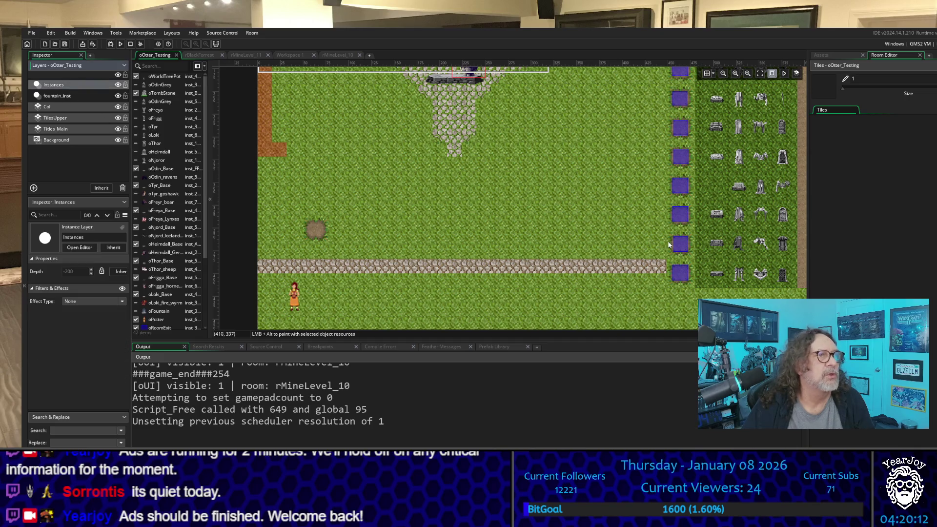
{"action": "left_click", "coordinate": [683, 274]}
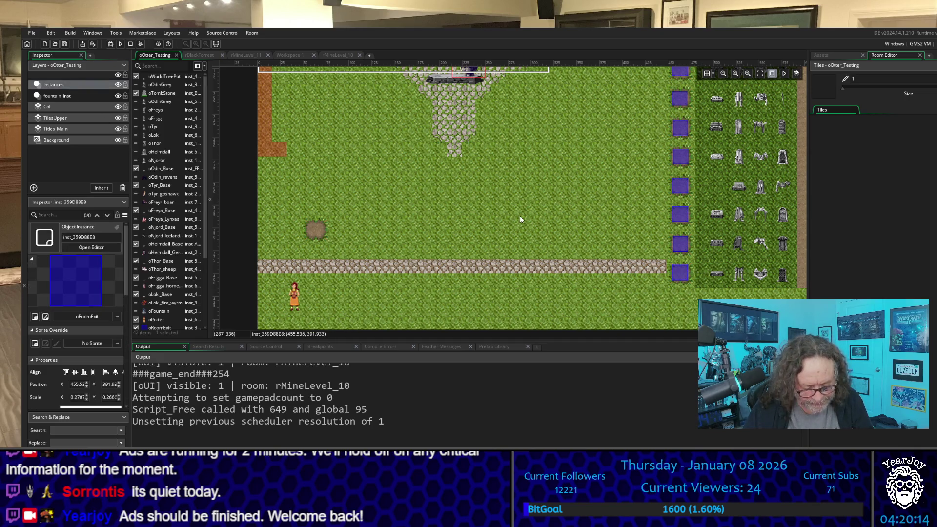
{"action": "key", "text": "ctrl+v"}
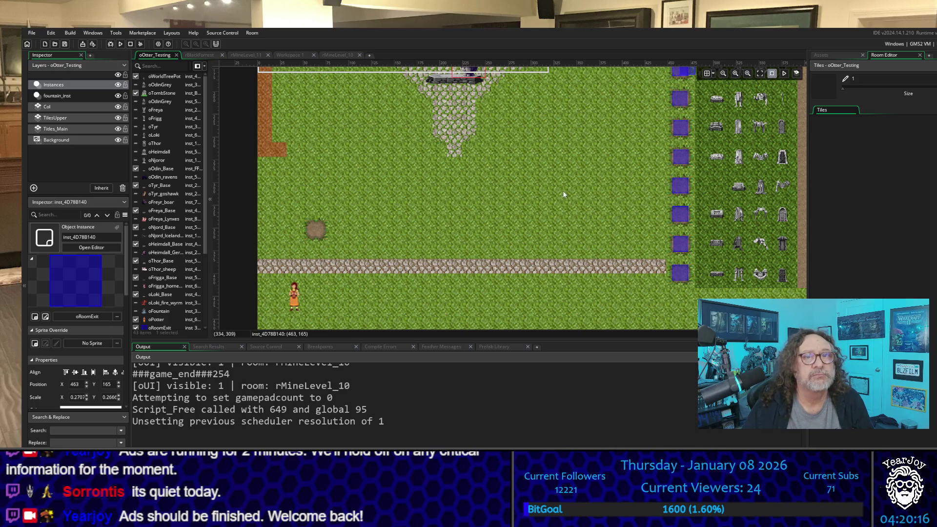
{"action": "scroll", "coordinate": [613, 238], "scroll_direction": "down", "scroll_amount": 1}
{"action": "scroll", "coordinate": [612, 234], "scroll_direction": "down", "scroll_amount": 2}
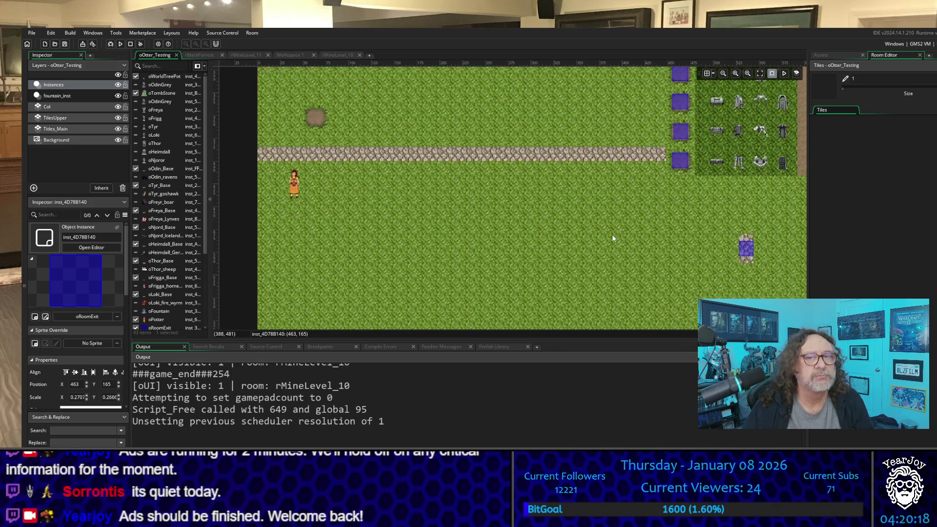
{"action": "scroll", "coordinate": [612, 234], "scroll_direction": "up", "scroll_amount": 9}
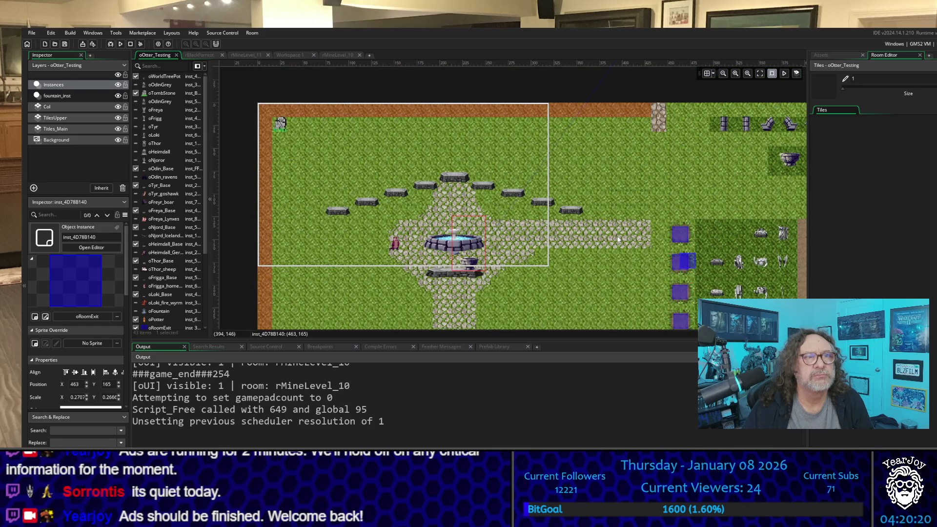
{"action": "scroll", "coordinate": [618, 239], "scroll_direction": "down", "scroll_amount": 1}
{"action": "scroll", "coordinate": [618, 239], "scroll_direction": "down", "scroll_amount": 9}
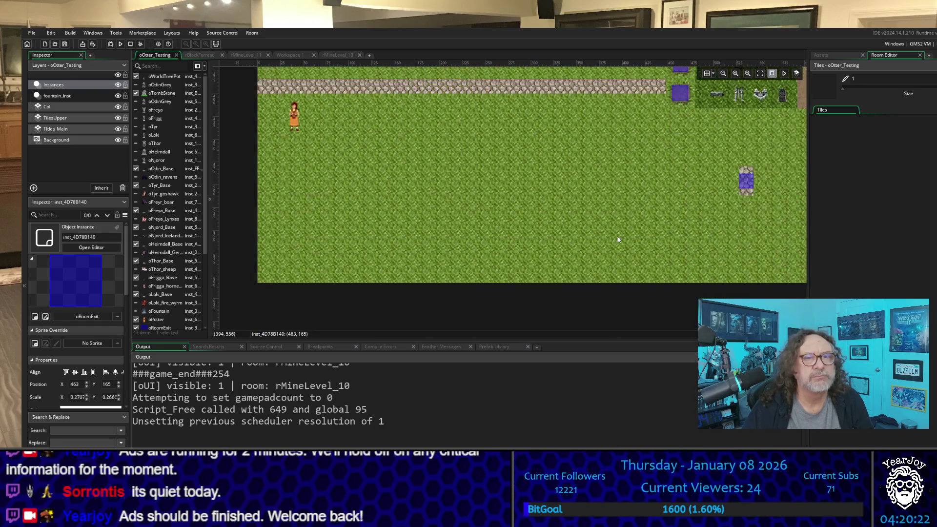
{"action": "scroll", "coordinate": [618, 239], "scroll_direction": "up", "scroll_amount": 4}
{"action": "left_click_drag", "start_coordinate": [685, 253], "coordinate": [488, 210]}
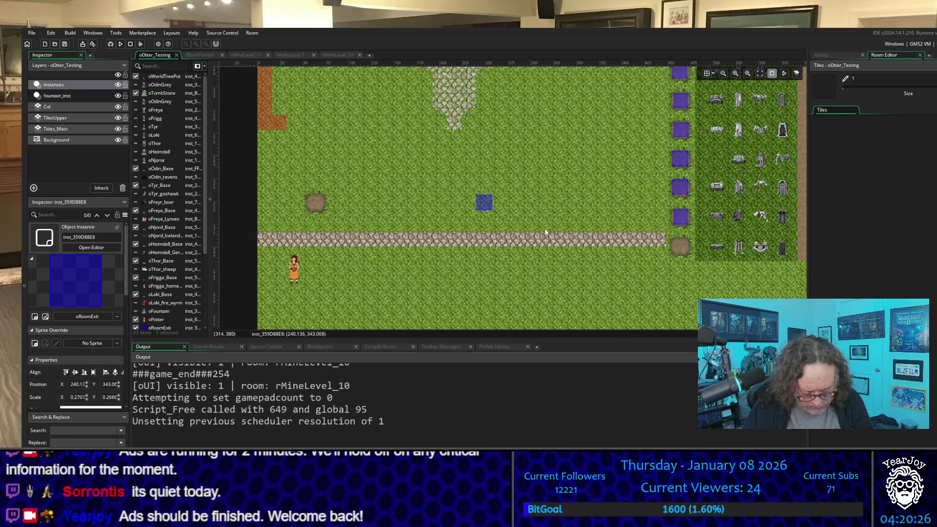
Step: Duplicate an exit to the left edge, put the purple block at the right column's bottom, and delete the stray copy
{"action": "key", "text": "ctrl+d"}
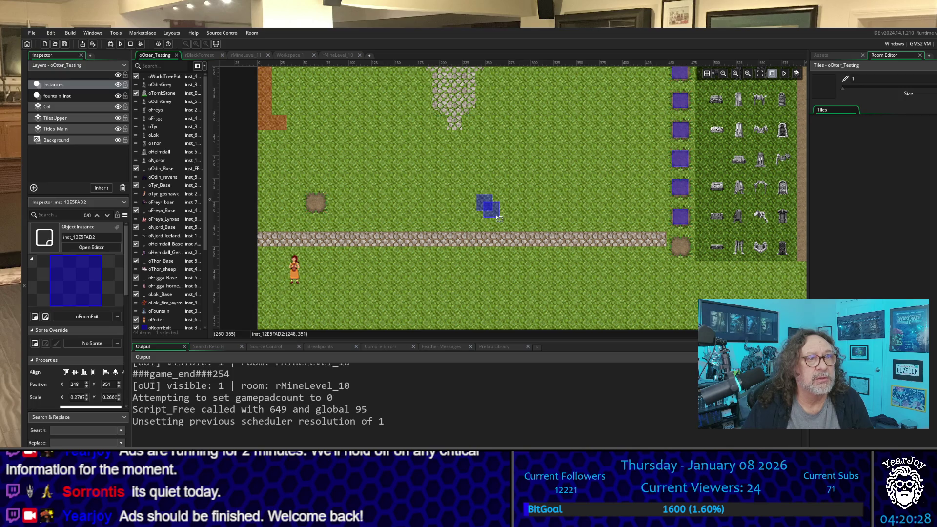
{"action": "left_click_drag", "start_coordinate": [497, 218], "coordinate": [321, 213]}
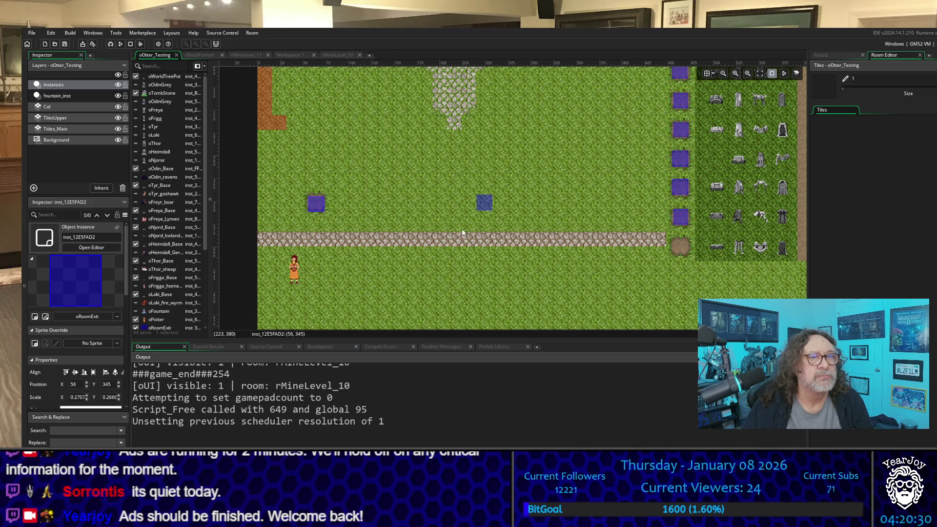
{"action": "mouse_move", "coordinate": [493, 208]}
{"action": "left_mouse_down"}
{"action": "mouse_move", "coordinate": [556, 232]}
{"action": "mouse_move", "coordinate": [683, 251]}
{"action": "left_mouse_up"}
{"action": "scroll", "coordinate": [681, 234], "scroll_direction": "up", "scroll_amount": 4}
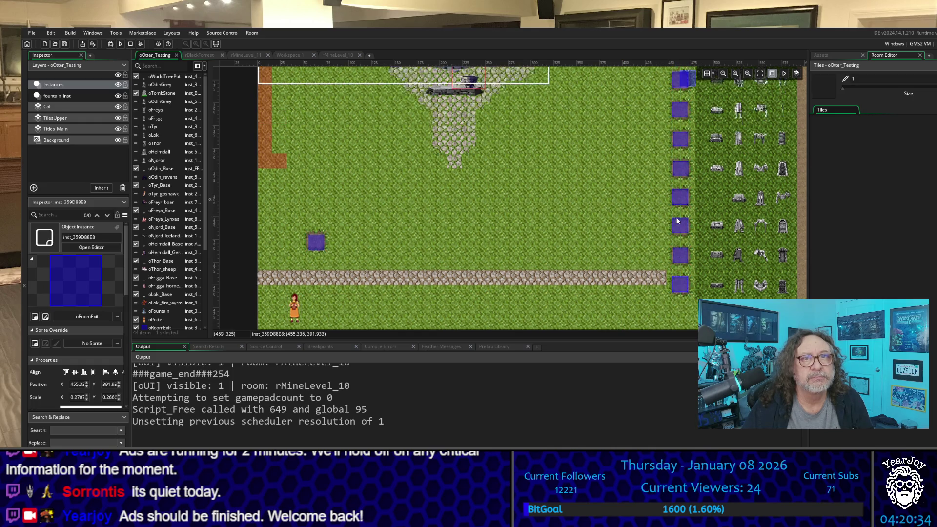
{"action": "left_click_drag", "start_coordinate": [690, 200], "coordinate": [588, 243]}
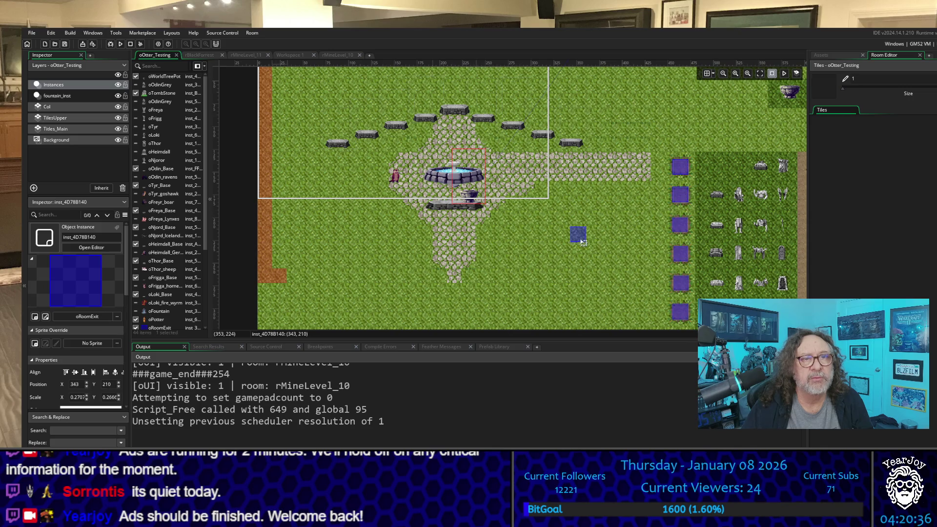
{"action": "key", "text": "Delete"}
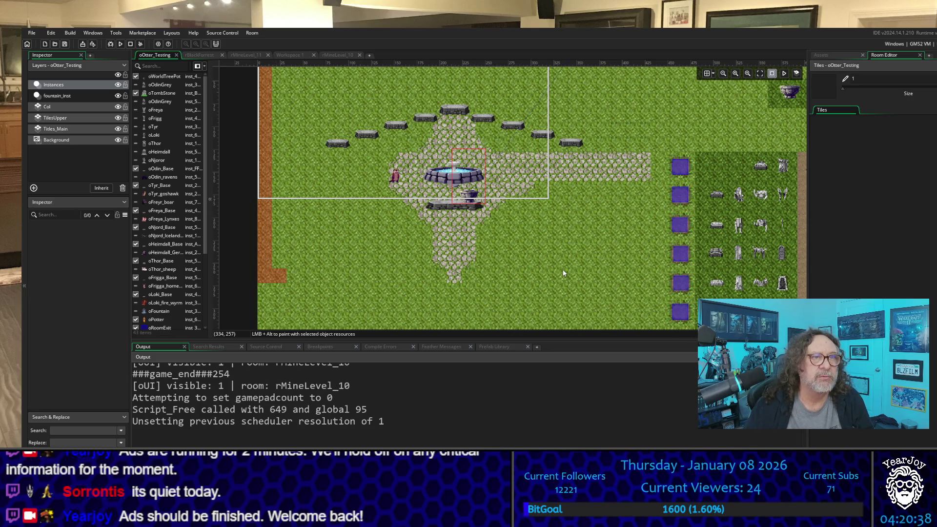
{"action": "scroll", "coordinate": [562, 272], "scroll_direction": "down", "scroll_amount": 4}
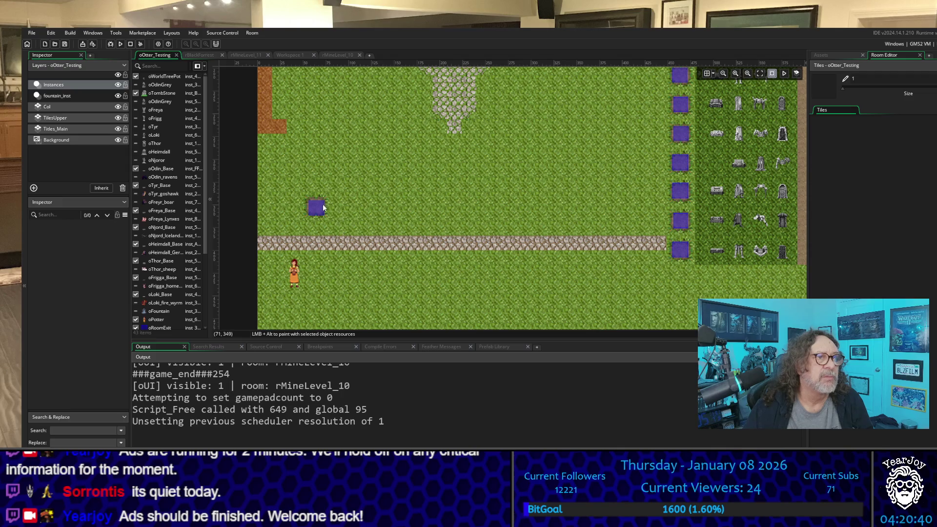
Step: Set the left exit's variables to targetRoom rMineLevel_10, targetX 75 and targetY 180
{"action": "double_click", "coordinate": [322, 208]}
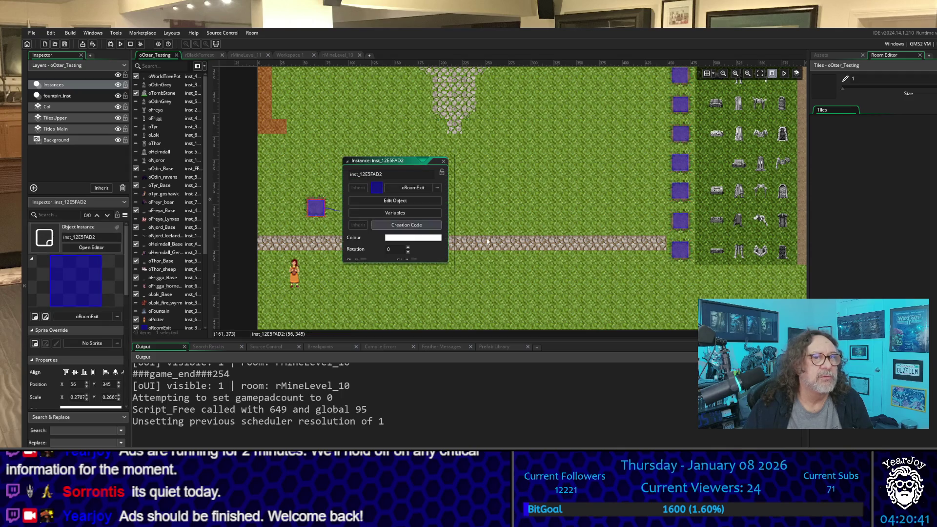
{"action": "left_click", "coordinate": [407, 215]}
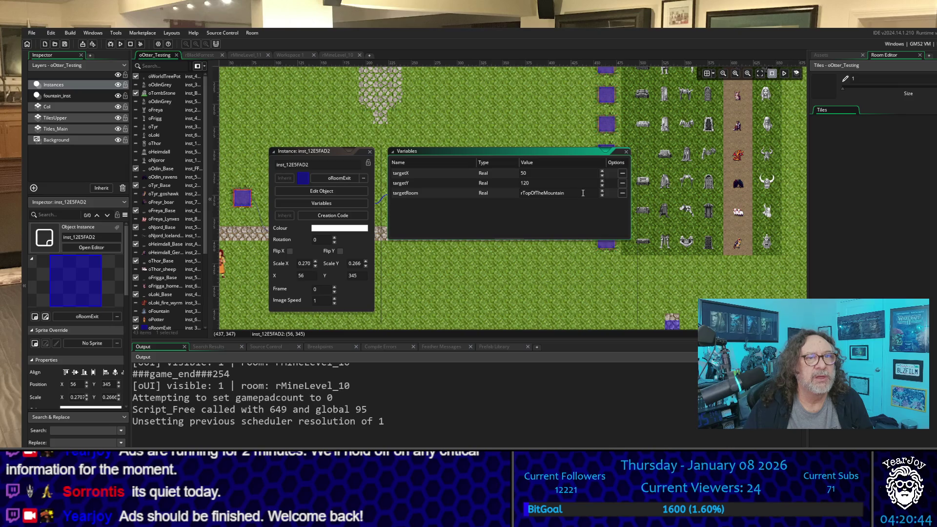
{"action": "left_click", "coordinate": [583, 193]}
{"action": "type", "text": "rMineLevel_10"}
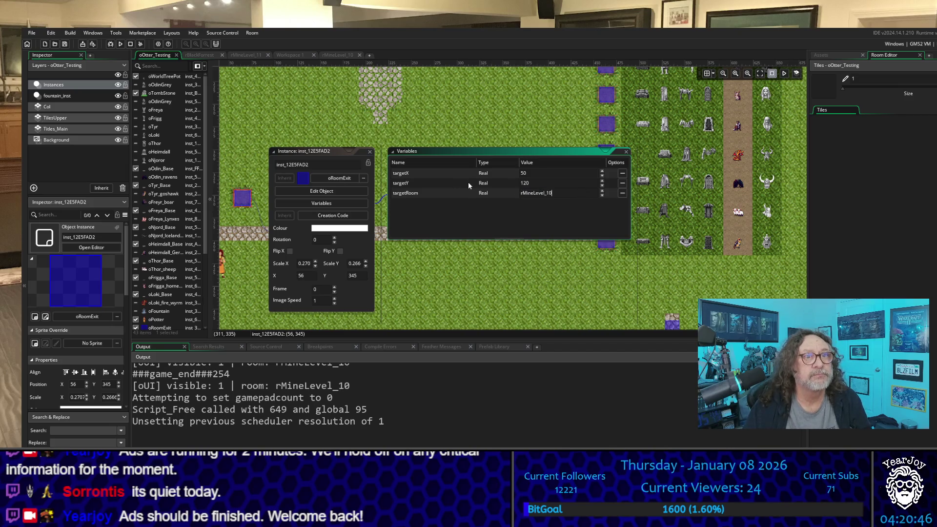
{"action": "key", "text": "Return"}
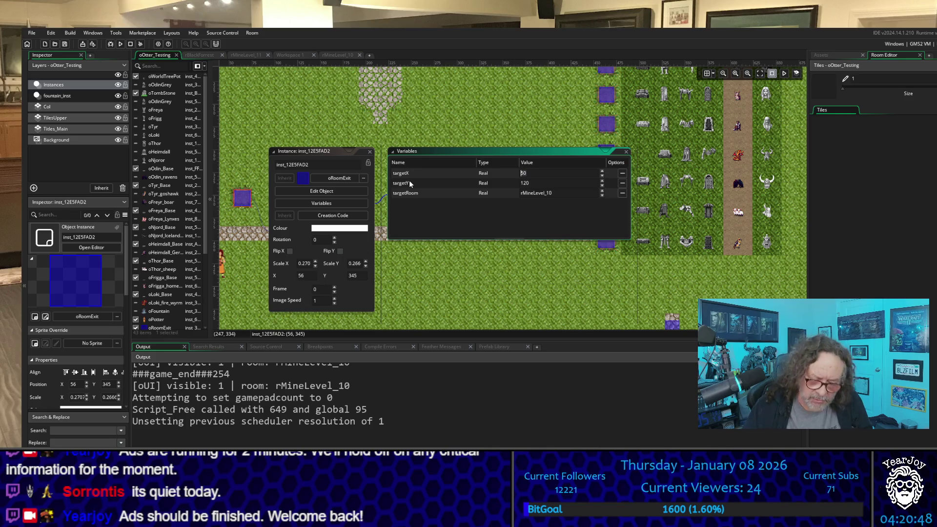
{"action": "type", "text": "75"}
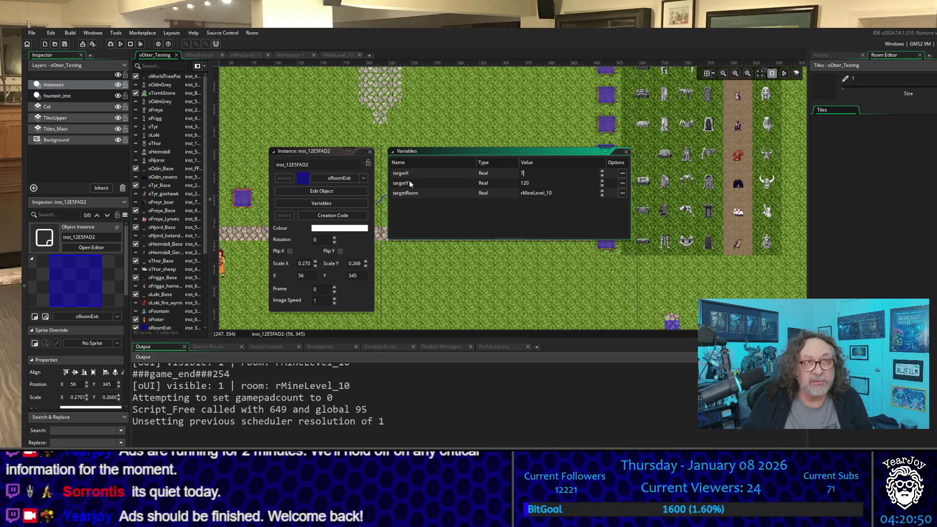
{"action": "key", "text": "Tab"}
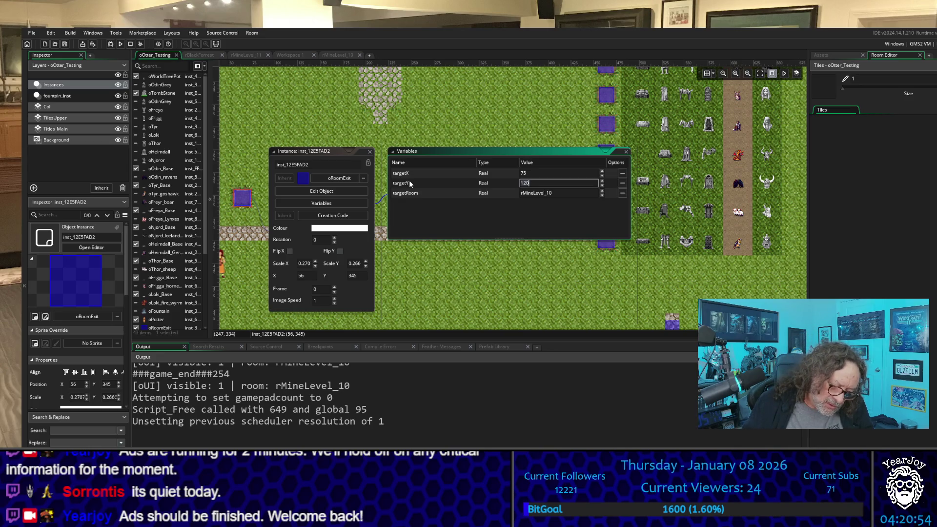
{"action": "type", "text": "180"}
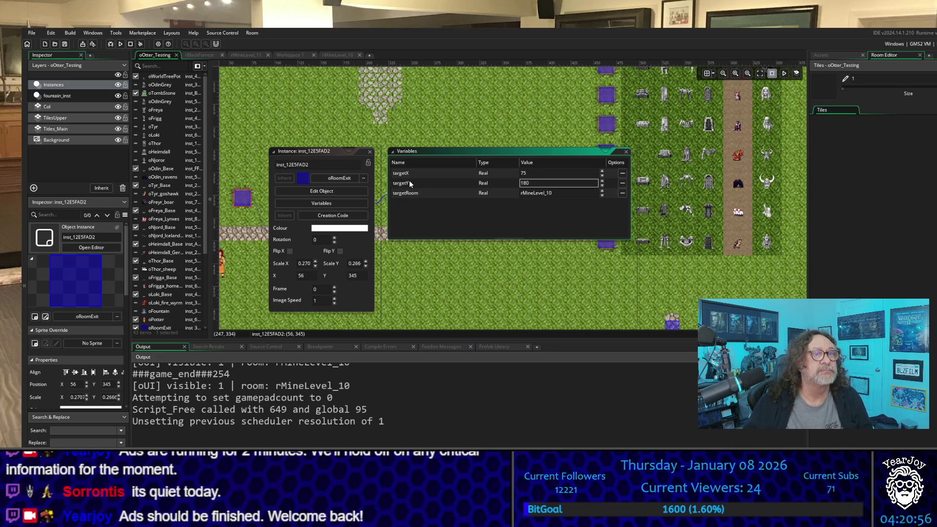
{"action": "left_click", "coordinate": [536, 287]}
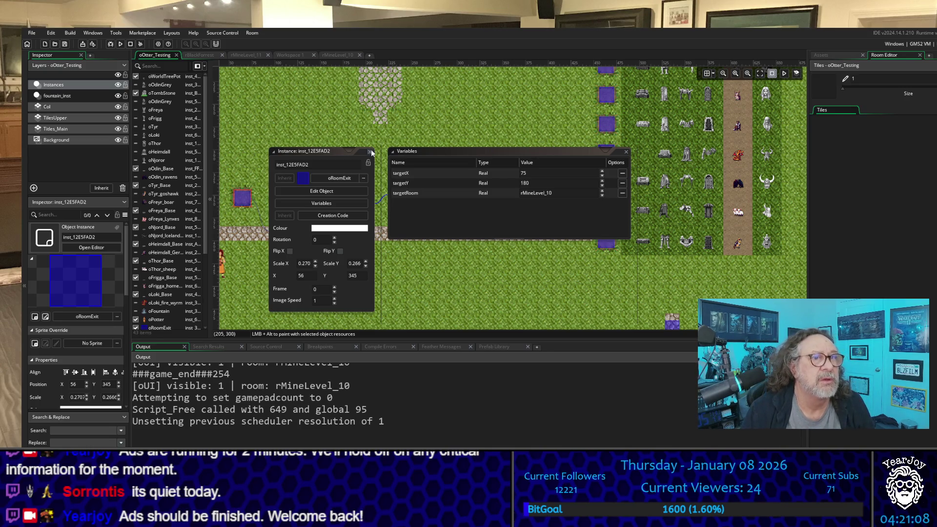
{"action": "left_click", "coordinate": [370, 152]}
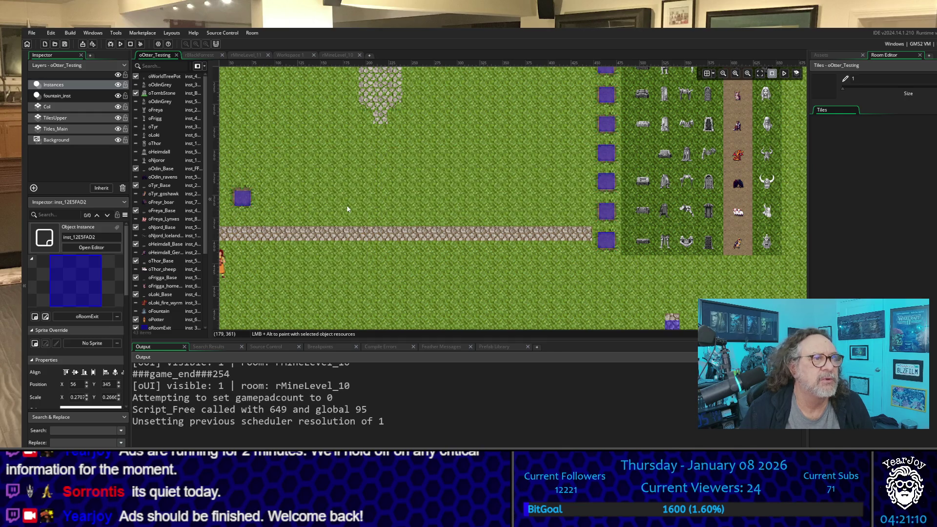
{"action": "scroll", "coordinate": [339, 205], "scroll_direction": "up", "scroll_amount": 2}
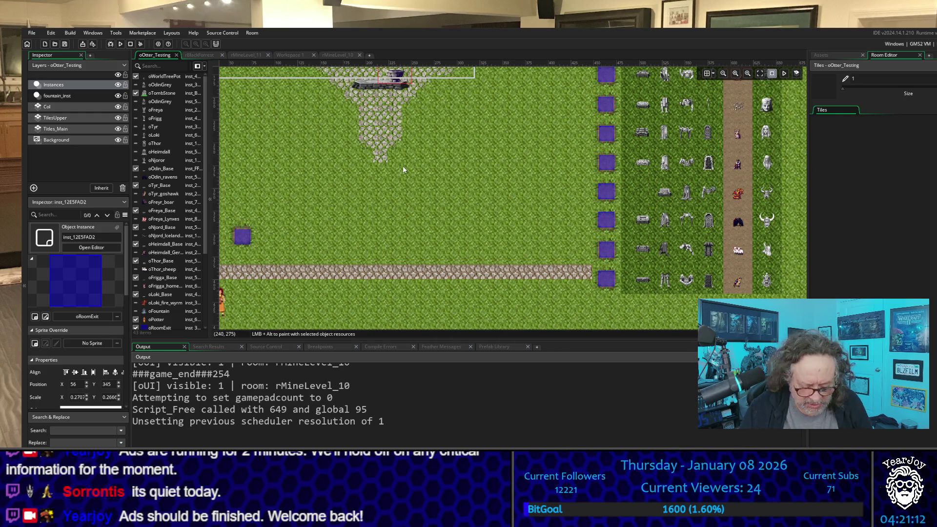
{"action": "scroll", "coordinate": [459, 265], "scroll_direction": "down", "scroll_amount": 7}
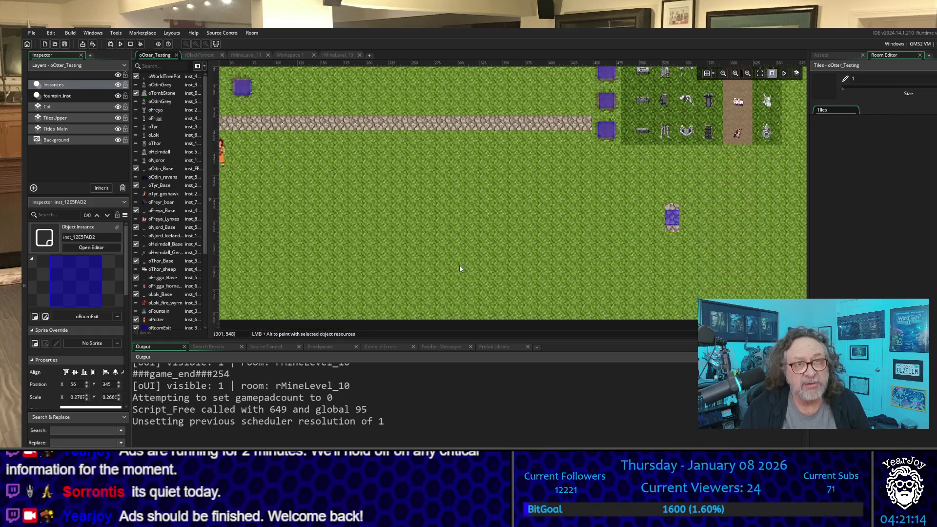
{"action": "scroll", "coordinate": [459, 265], "scroll_direction": "up", "scroll_amount": 9}
{"action": "scroll", "coordinate": [459, 265], "scroll_direction": "down", "scroll_amount": 7}
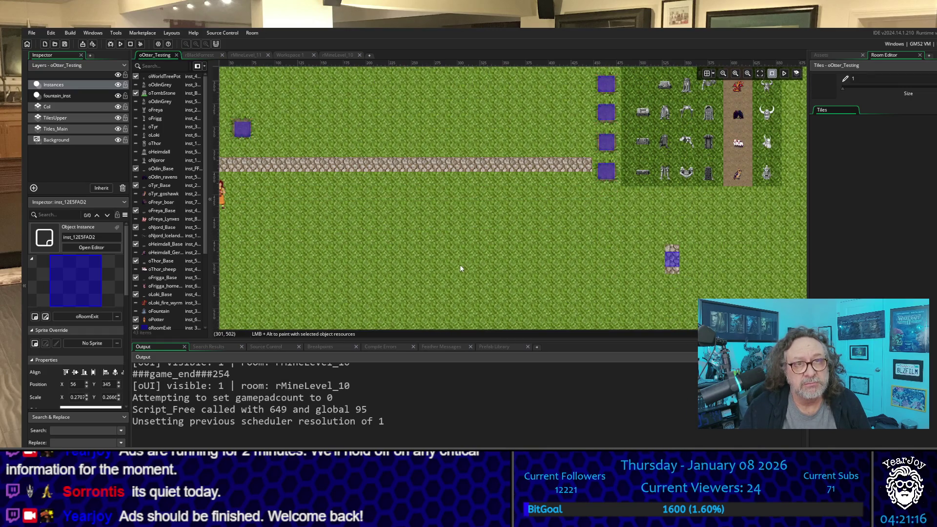
{"action": "scroll", "coordinate": [472, 265], "scroll_direction": "up", "scroll_amount": 13}
{"action": "scroll", "coordinate": [472, 268], "scroll_direction": "down", "scroll_amount": 7}
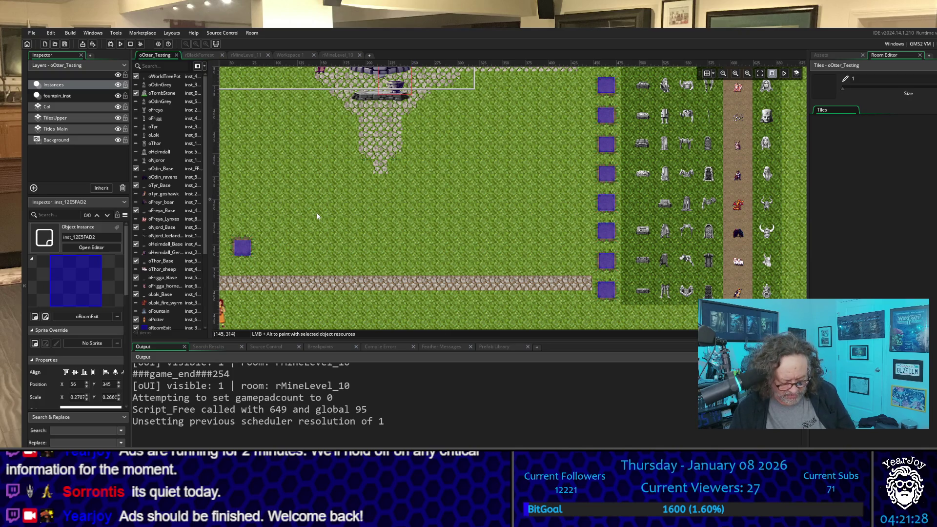
Step: Run the game with F5 and walk the player from the fountain into the exit to rUnclesHouse
{"action": "key", "text": "F5"}
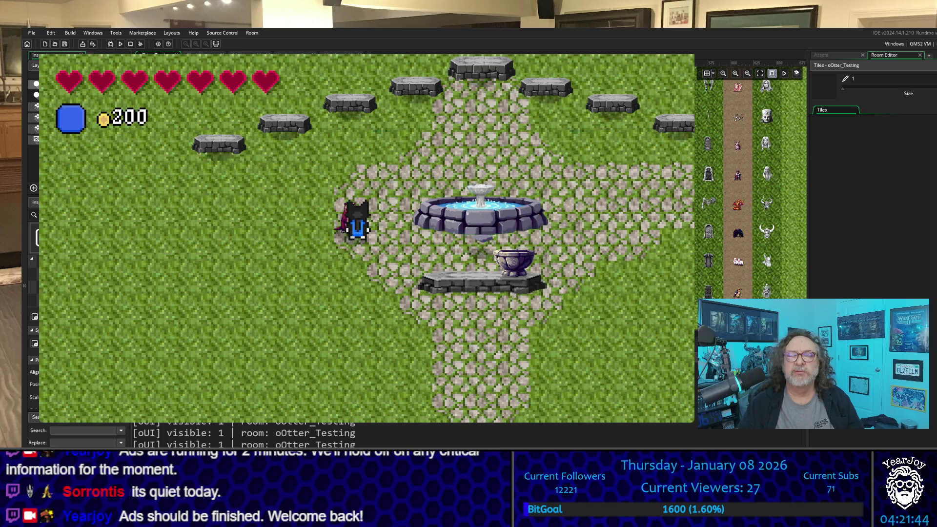
{"action": "key", "text": "Right"}
{"action": "key", "text": "Down"}
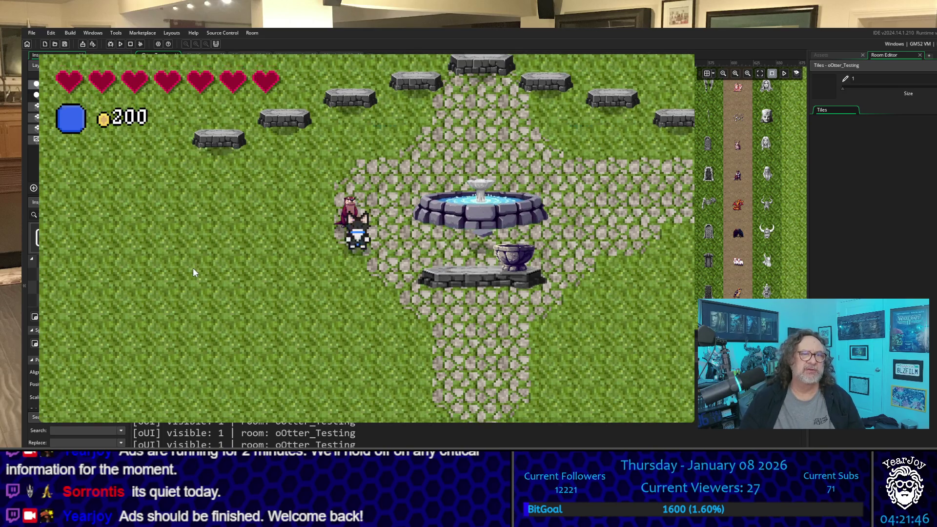
{"action": "key", "text": "Right"}
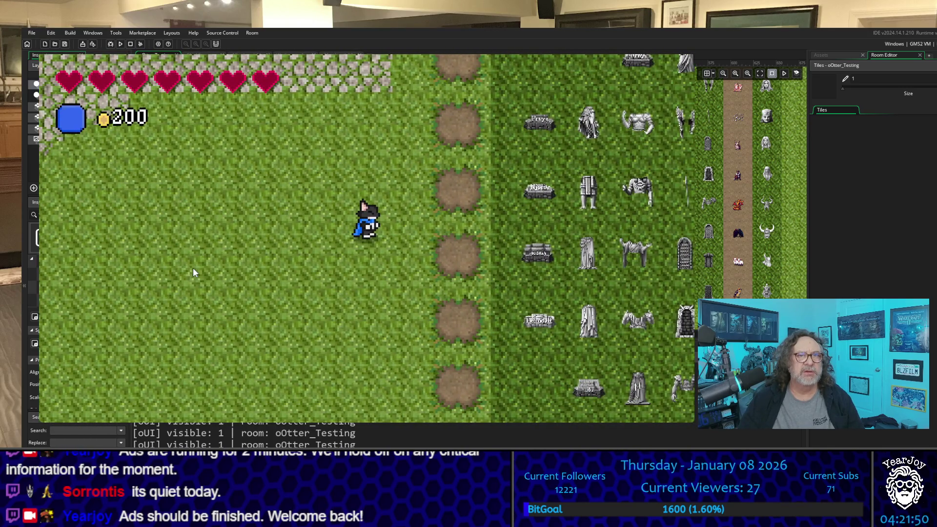
{"action": "key", "text": "Up"}
{"action": "key", "text": "Right"}
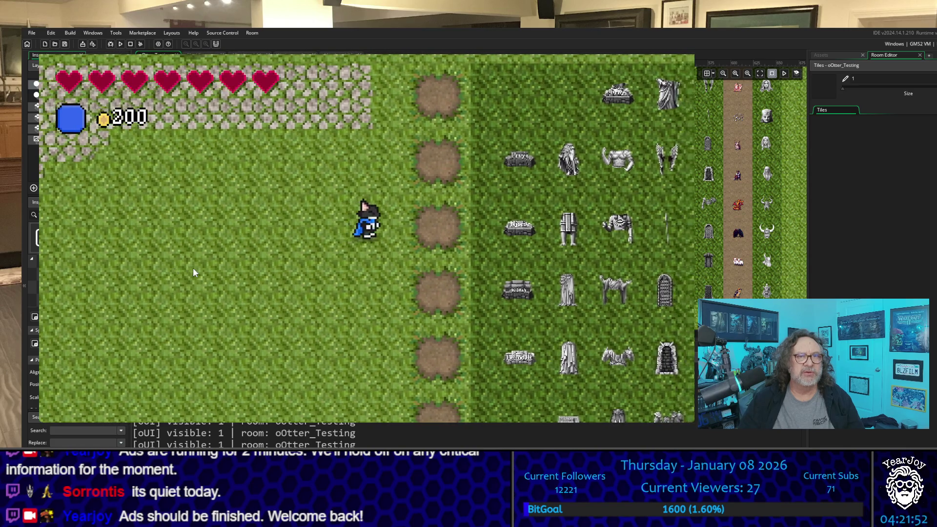
{"action": "key", "text": "Down"}
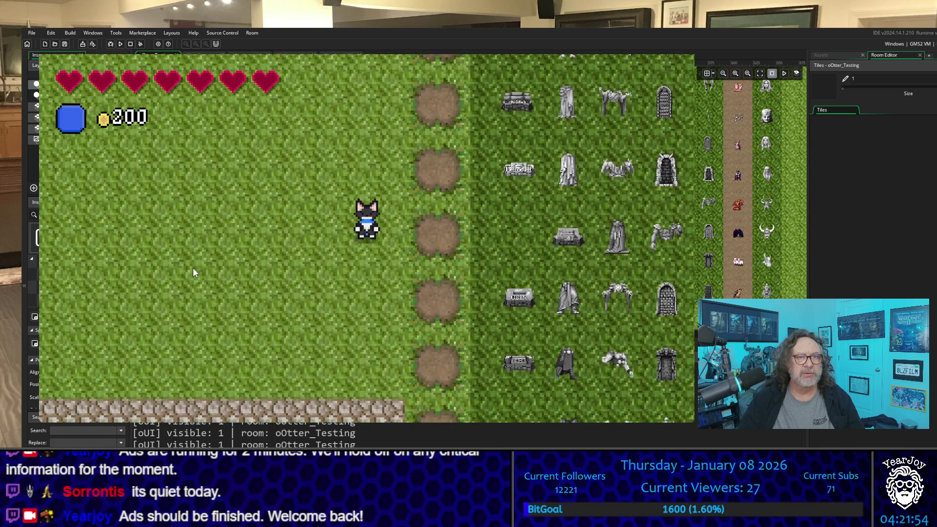
{"action": "key", "text": "Right"}
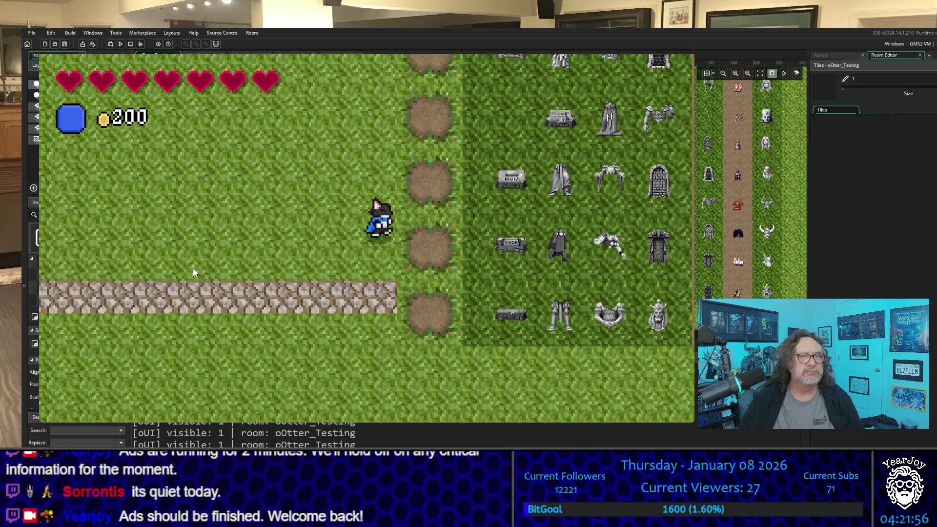
{"action": "key", "text": "Right"}
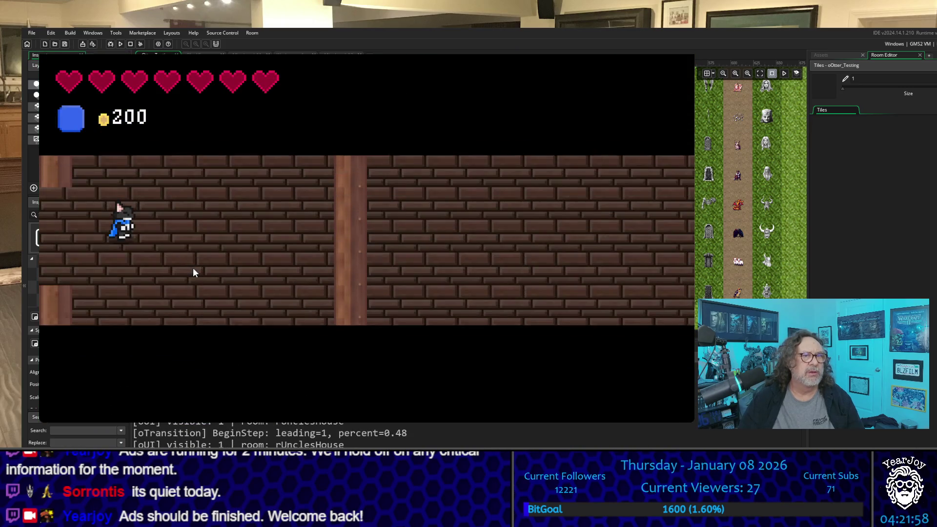
Step: Walk out of rUnclesHouse through the town and into the blacksmith's door
{"action": "key", "text": "Left"}
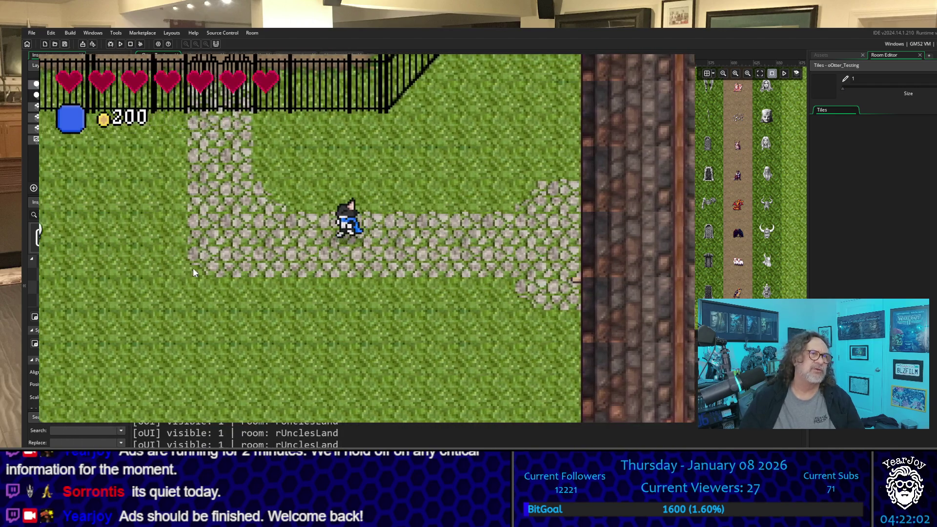
{"action": "key", "text": "Up"}
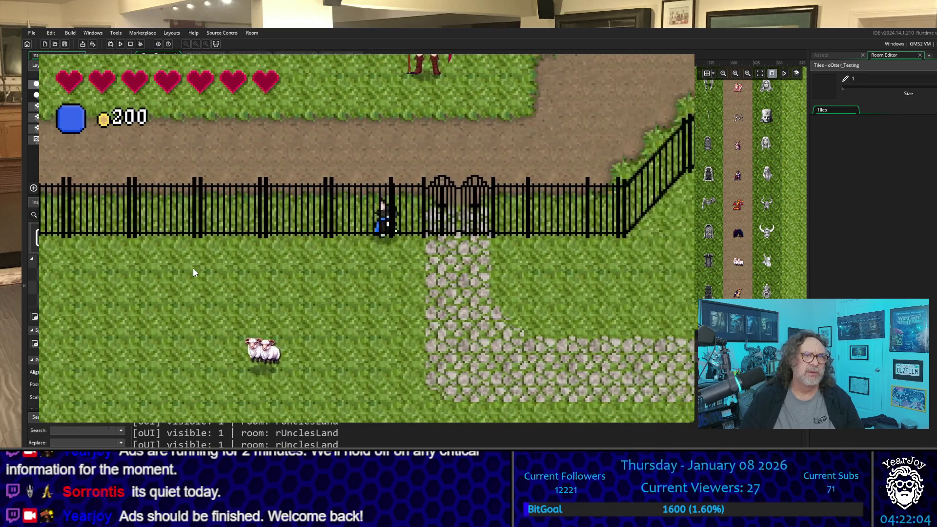
{"action": "key", "text": "Left"}
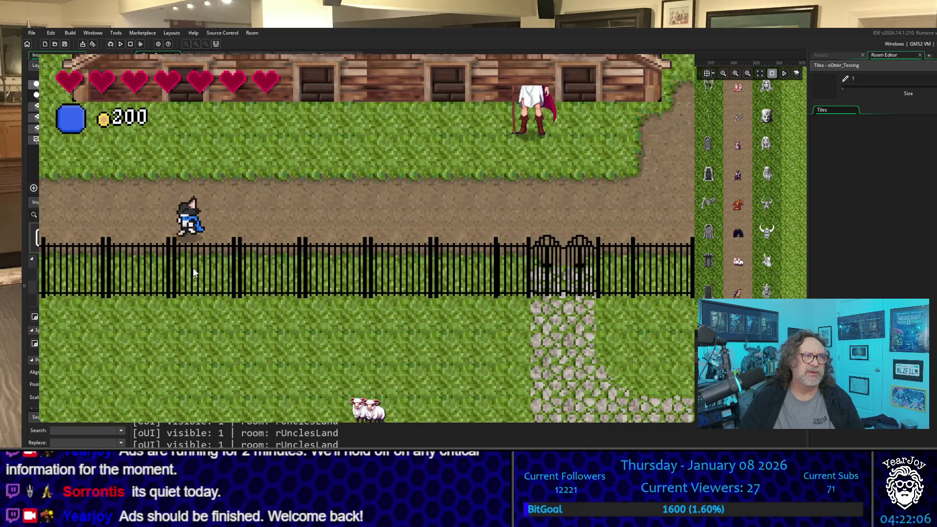
{"action": "key", "text": "Left"}
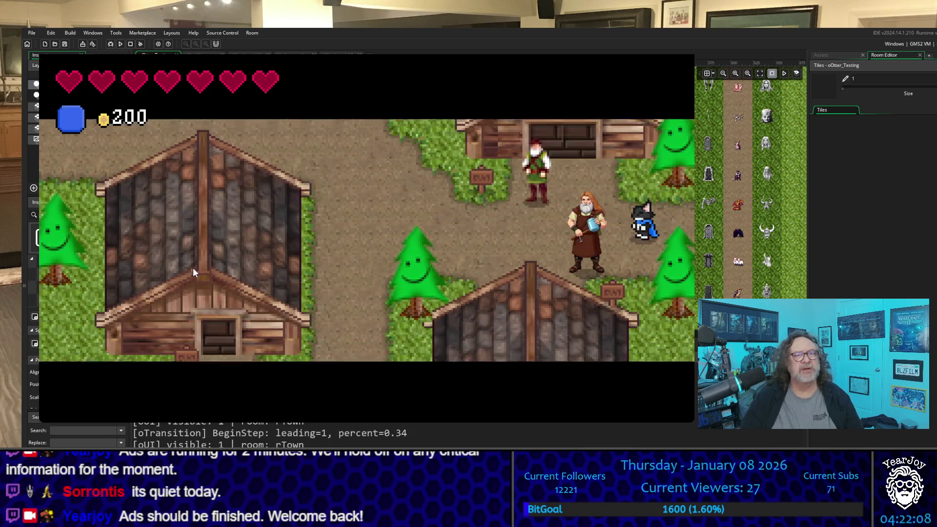
{"action": "key", "text": "Left"}
{"action": "key", "text": "Down"}
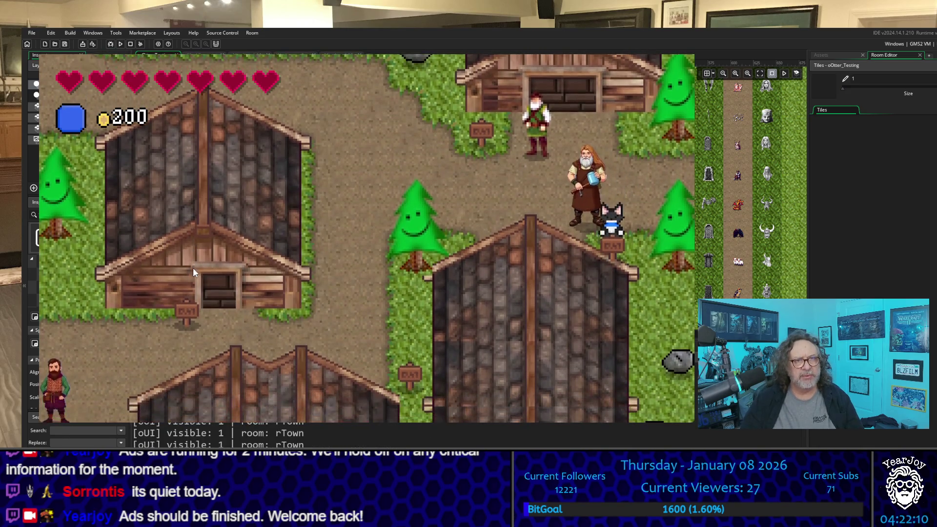
{"action": "key", "text": "Left"}
{"action": "key", "text": "Left"}
{"action": "key", "text": "Down"}
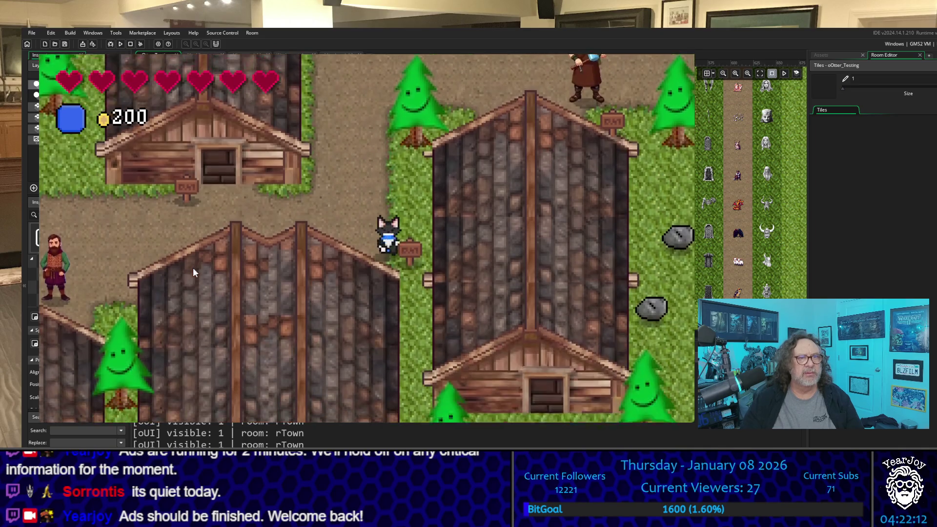
{"action": "key", "text": "Up"}
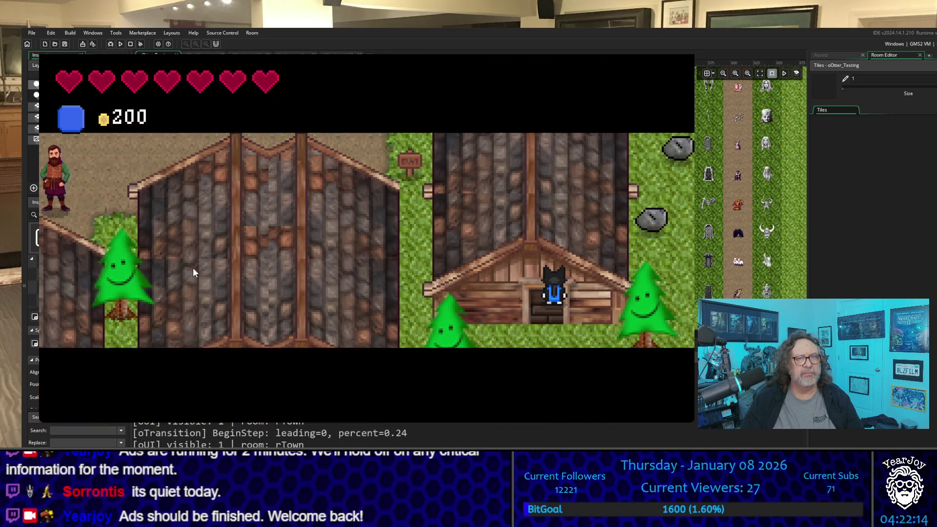
Step: Walk to the shop shelves and read the Grappling Hook description
{"action": "key", "text": "Up"}
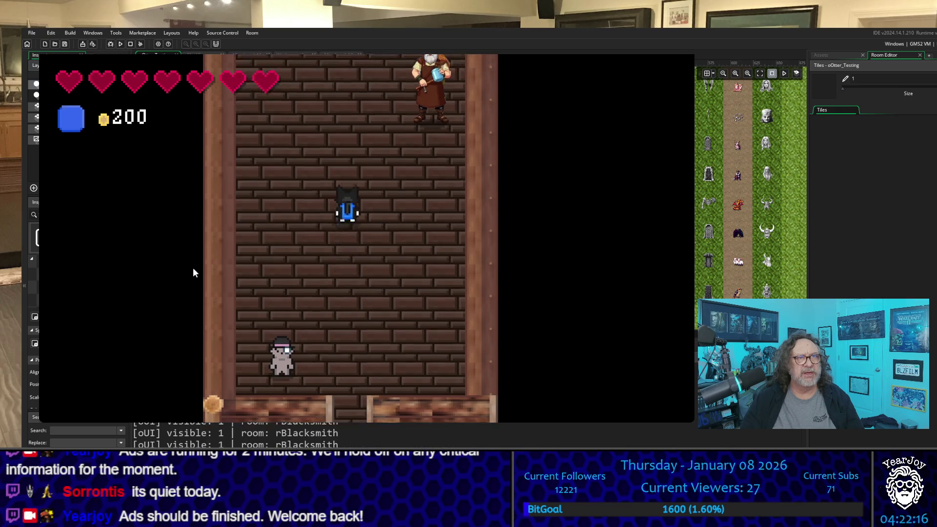
{"action": "key", "text": "Up"}
{"action": "key", "text": "Right"}
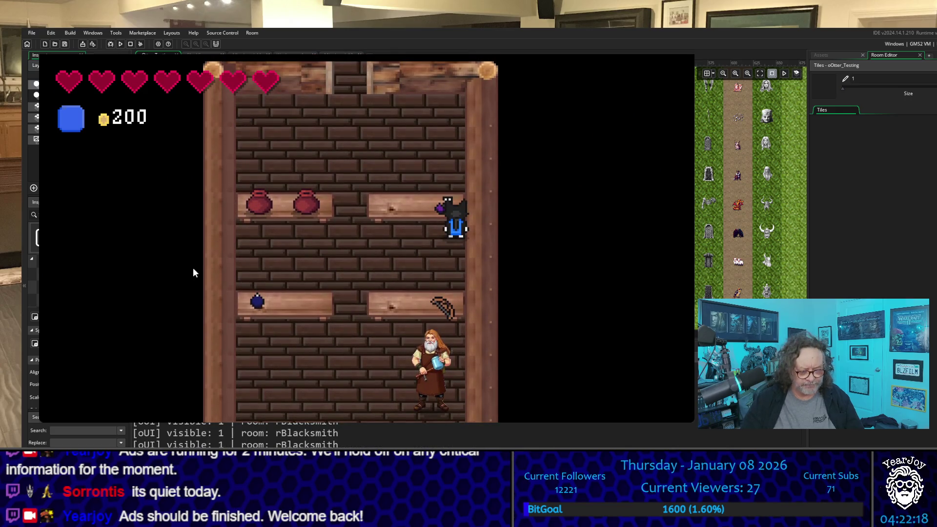
{"action": "key", "text": "space"}
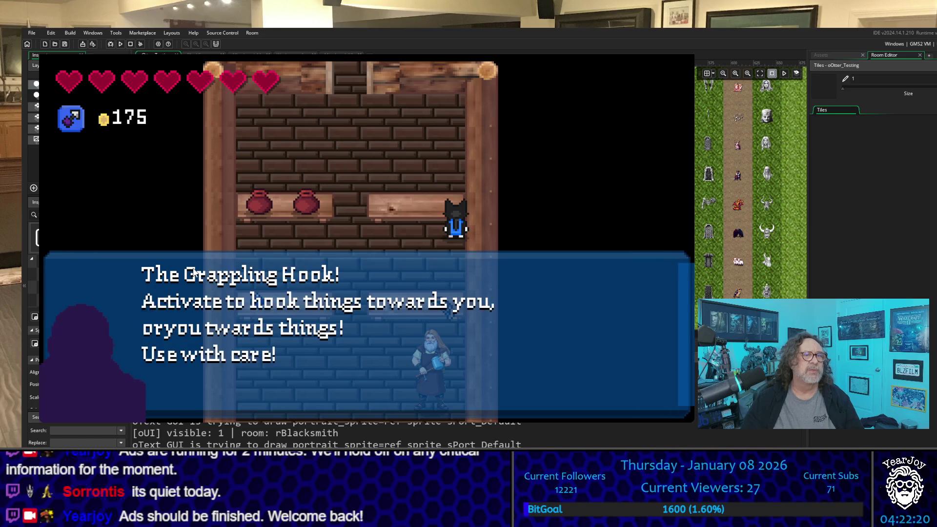
{"action": "key", "text": "space"}
Step: Buy the bow and bombs, leaving 150 gold, and walk toward the shop exit
{"action": "key", "text": "Down"}
{"action": "key", "text": "space"}
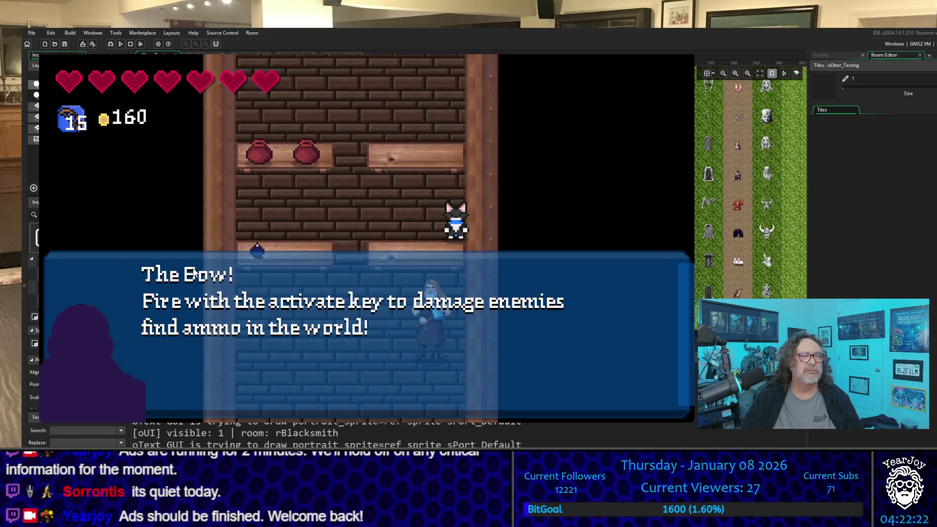
{"action": "key", "text": "space"}
{"action": "key", "text": "Left"}
{"action": "key", "text": "Down"}
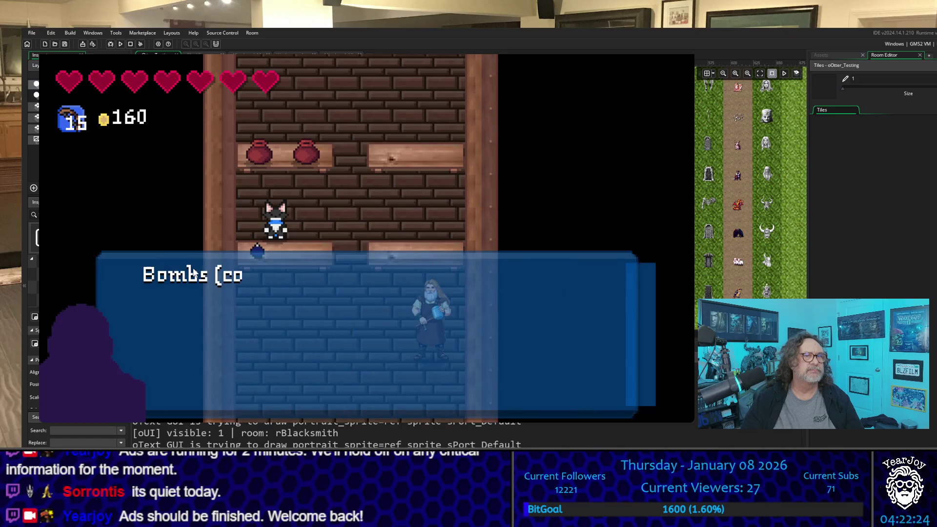
{"action": "key", "text": "space"}
{"action": "key", "text": "space"}
{"action": "key", "text": "Right"}
{"action": "key", "text": "Down"}
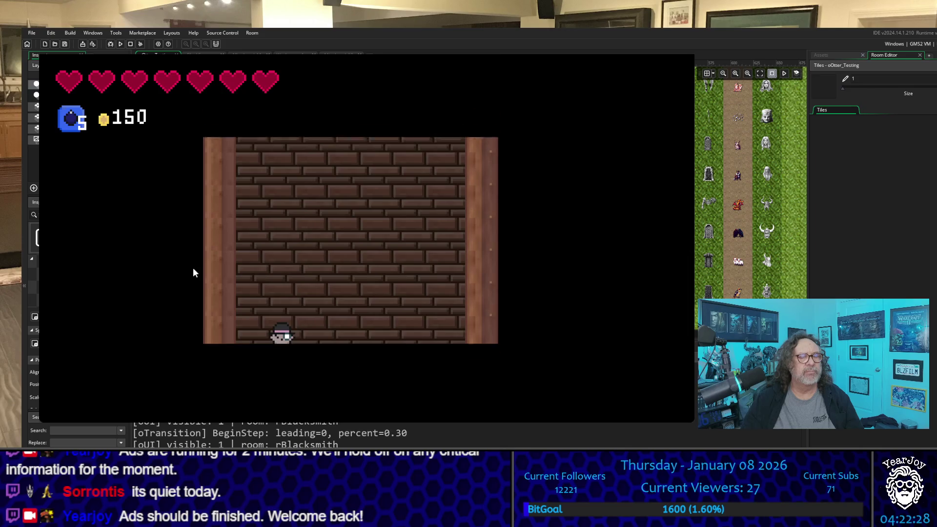
Step: Walk away from the shop and down through rTown into rVillage
{"action": "key", "text": "Down"}
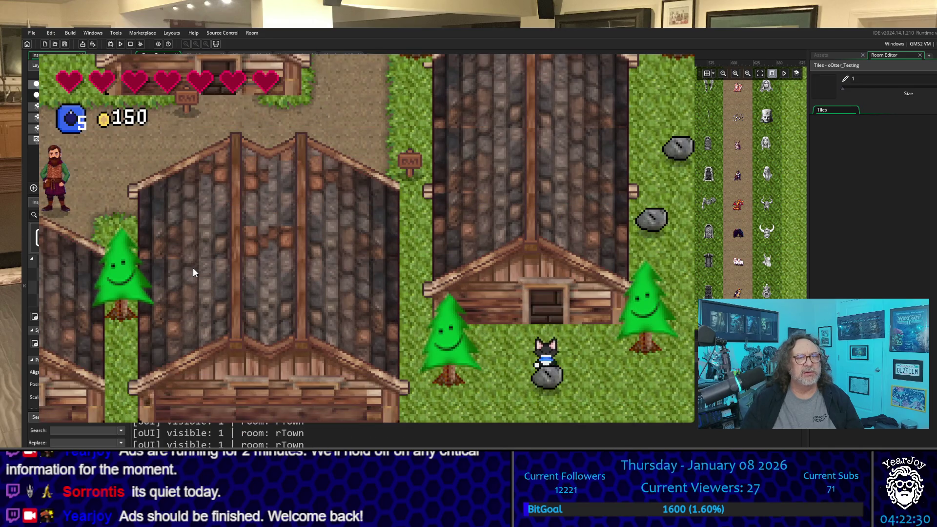
{"action": "key", "text": "Left"}
{"action": "key", "text": "Up"}
{"action": "key", "text": "Left"}
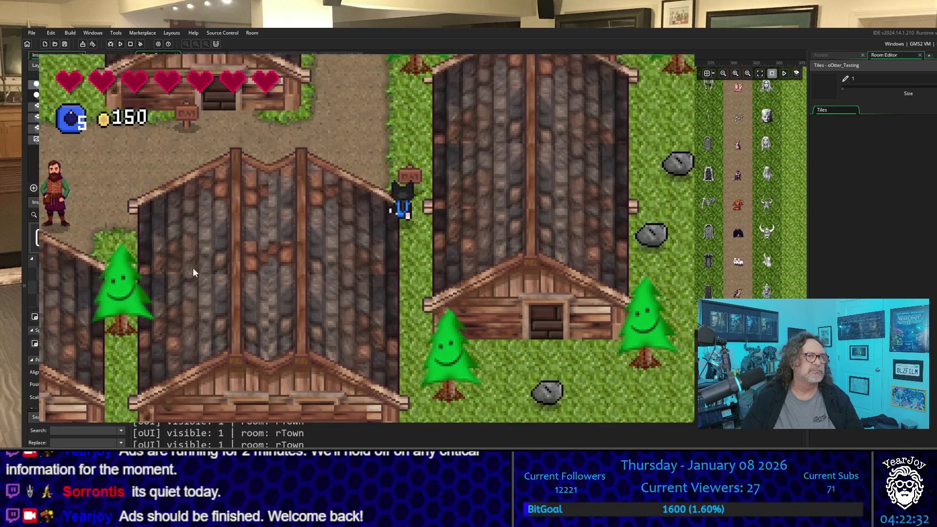
{"action": "key", "text": "Down"}
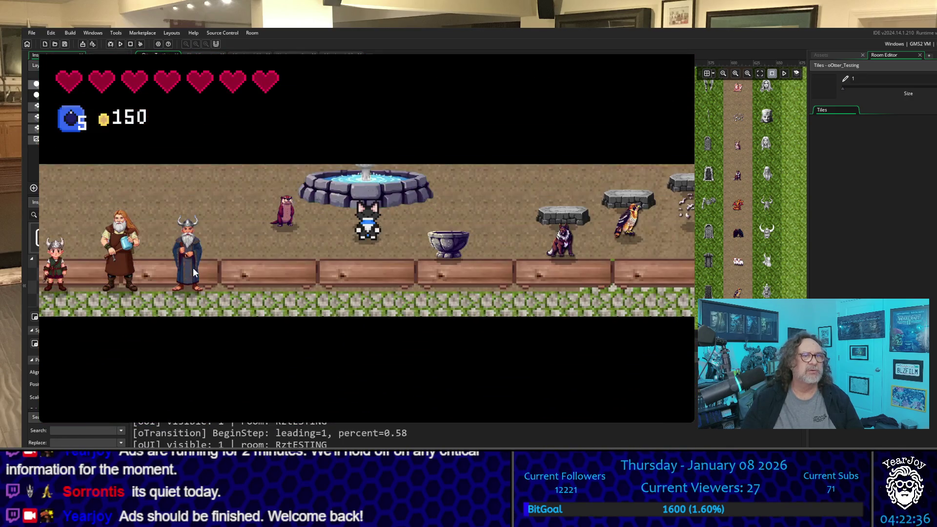
{"action": "key", "text": "Down"}
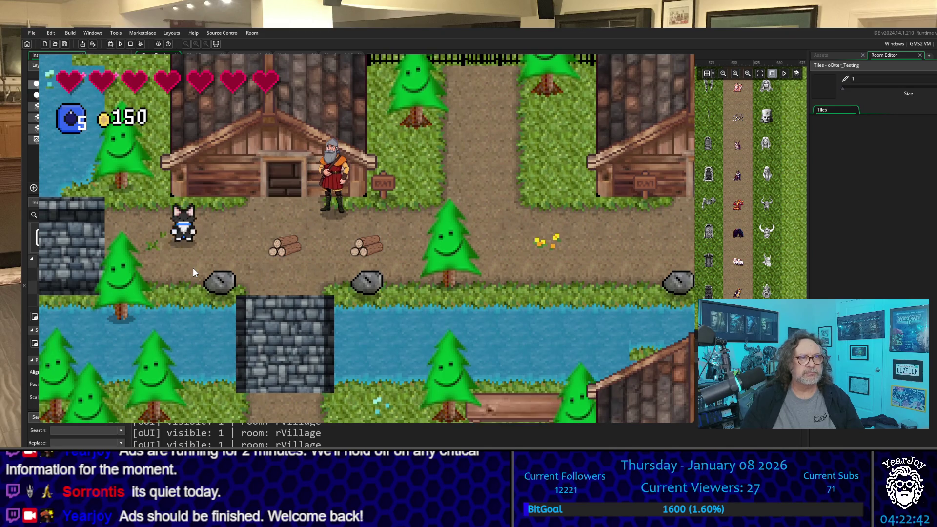
Step: Walk through rVillage and rFamilyGY to the oOtter_Testing dirt hole and drop into the mine
{"action": "key", "text": "Right"}
{"action": "key", "text": "Up"}
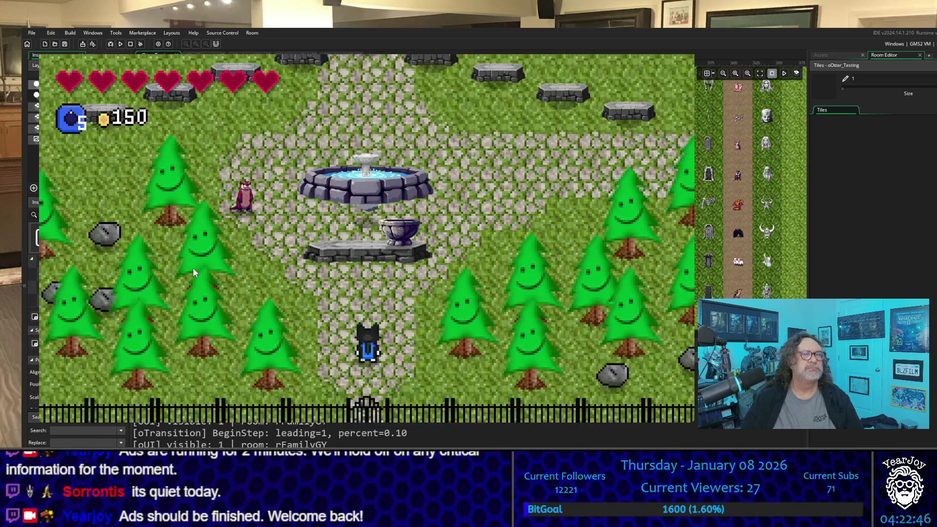
{"action": "key", "text": "Left"}
{"action": "key", "text": "Left"}
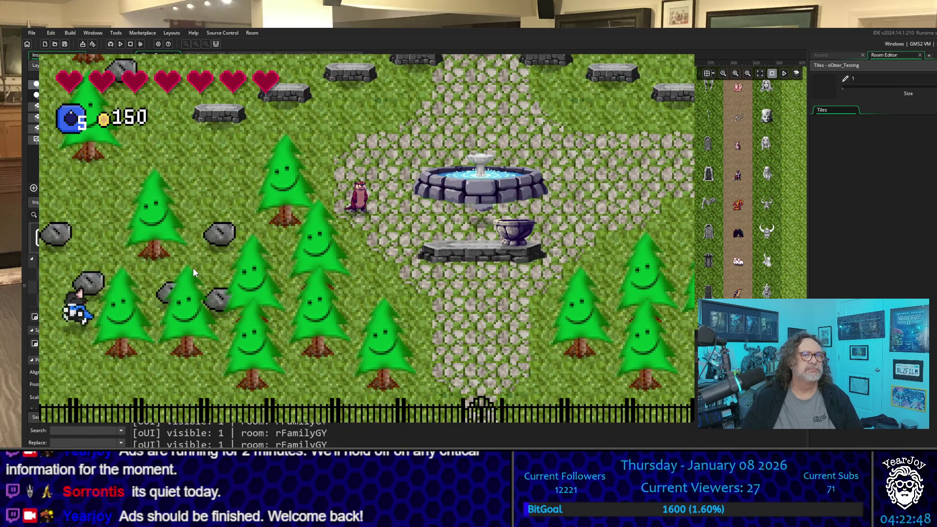
{"action": "key", "text": "Up"}
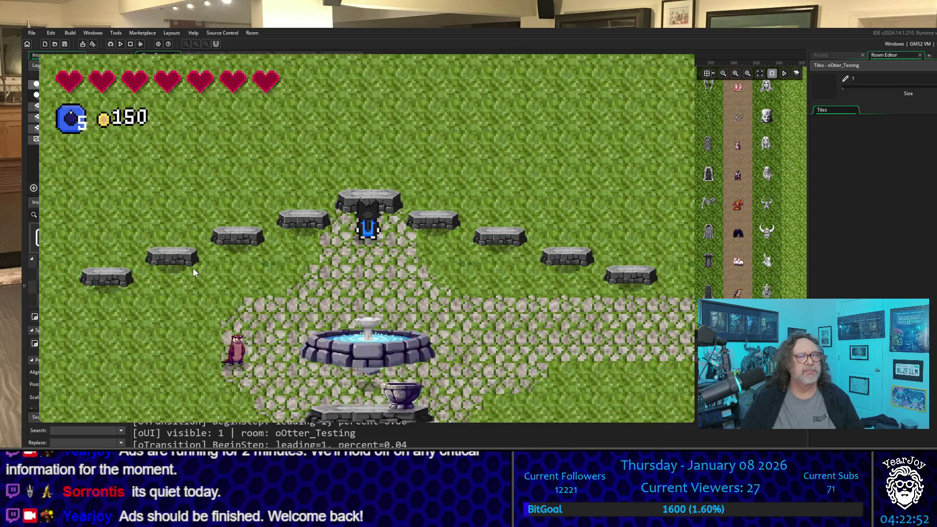
{"action": "key", "text": "Right"}
{"action": "key", "text": "Down"}
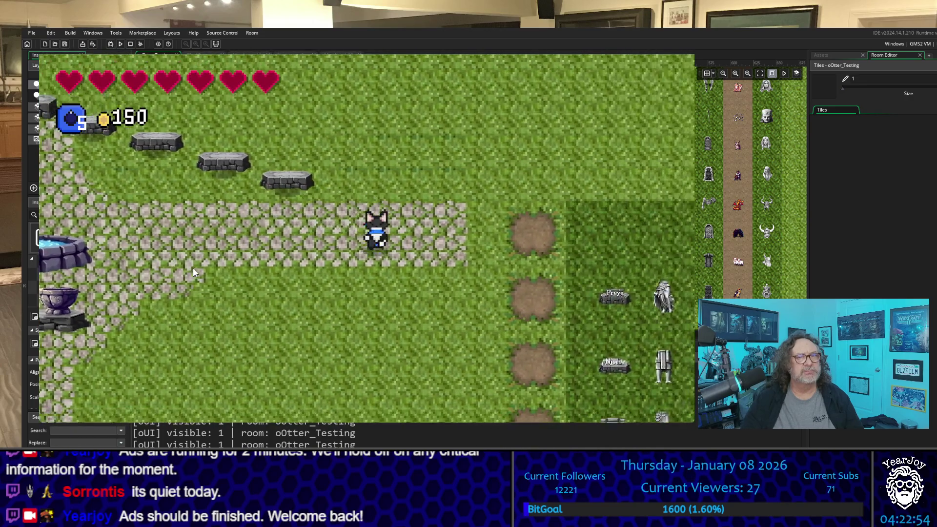
{"action": "key", "text": "Left"}
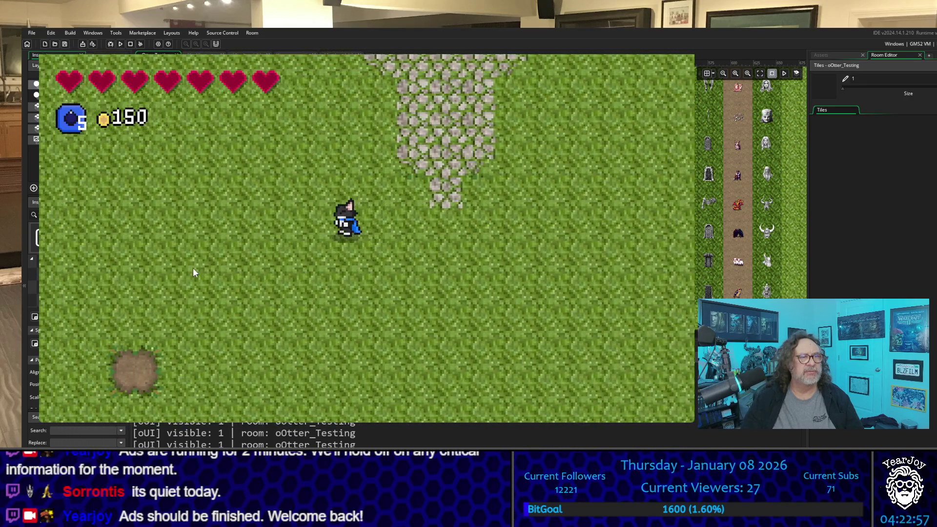
{"action": "key", "text": "Down"}
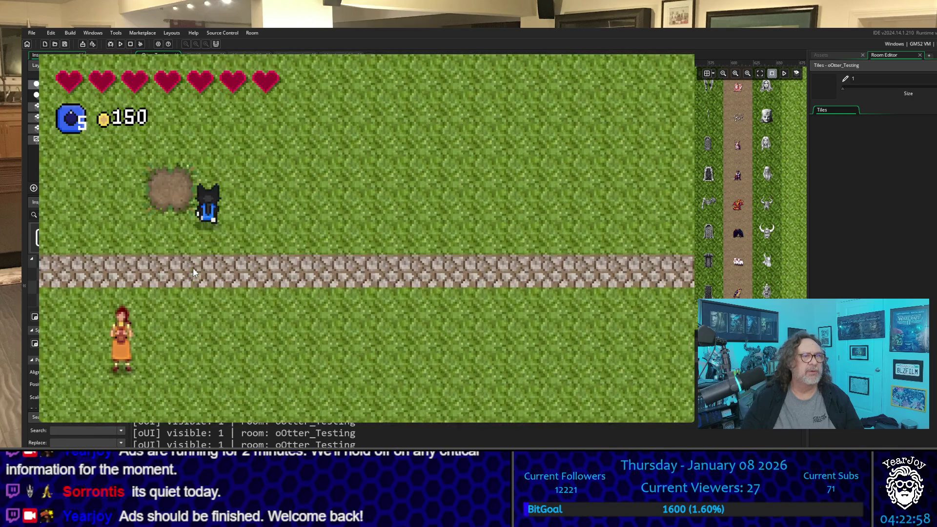
{"action": "key", "text": "Up"}
{"action": "key", "text": "Left"}
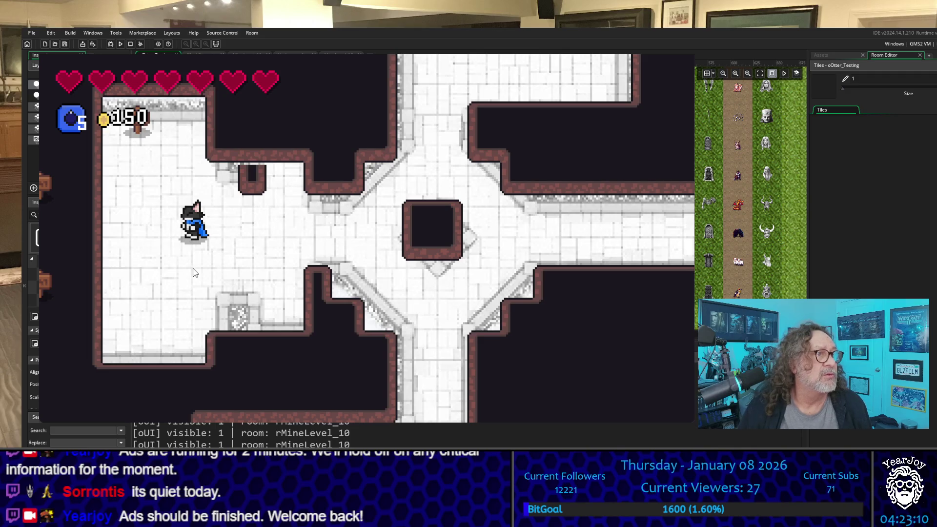
Step: Equip the grappling hook and walk back and forth between rMineLevel_10 and rMineLevel_11
{"action": "key", "text": "q"}
{"action": "key", "text": "a"}
{"action": "key", "text": "w"}
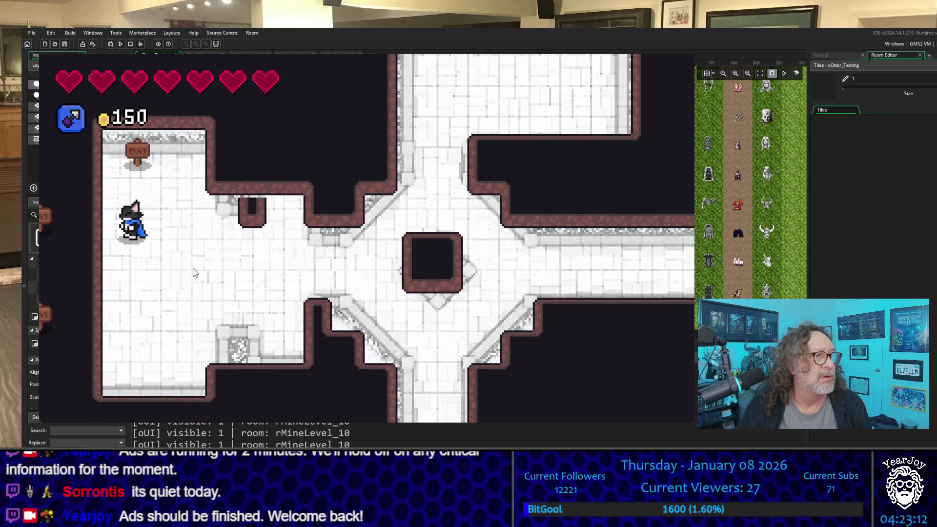
{"action": "key", "text": "d"}
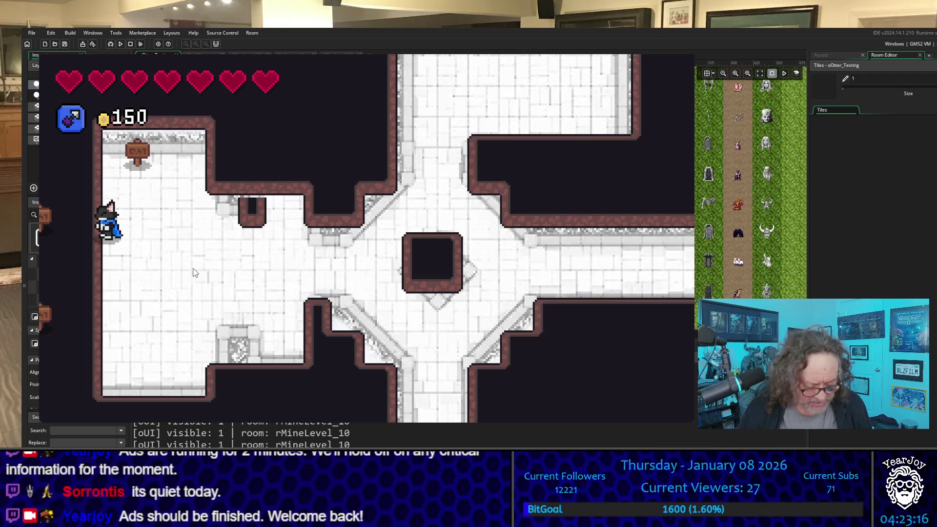
{"action": "key", "text": "a"}
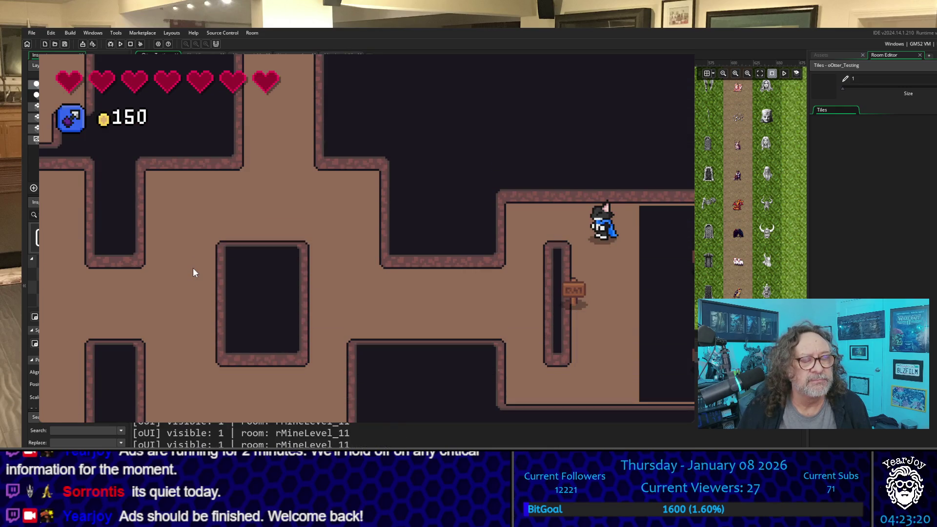
{"action": "key", "text": "d"}
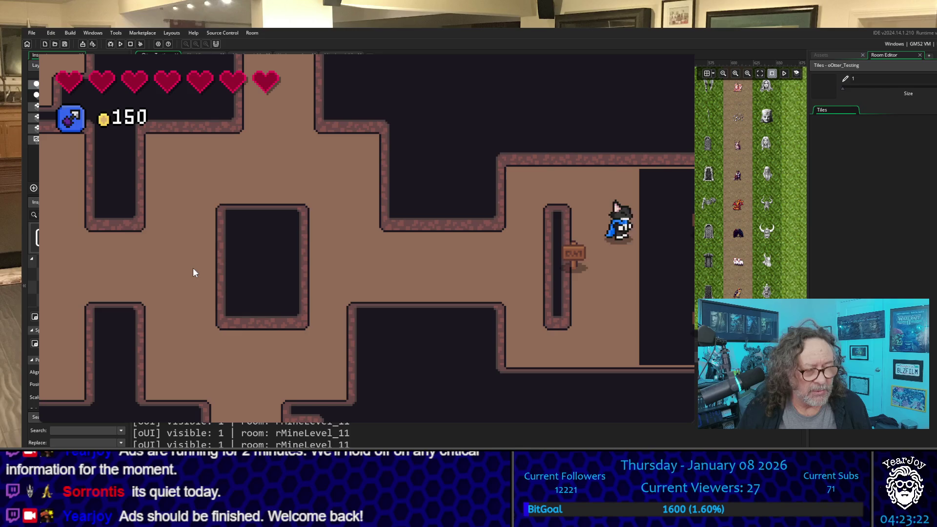
{"action": "key", "text": "a"}
{"action": "key", "text": "d"}
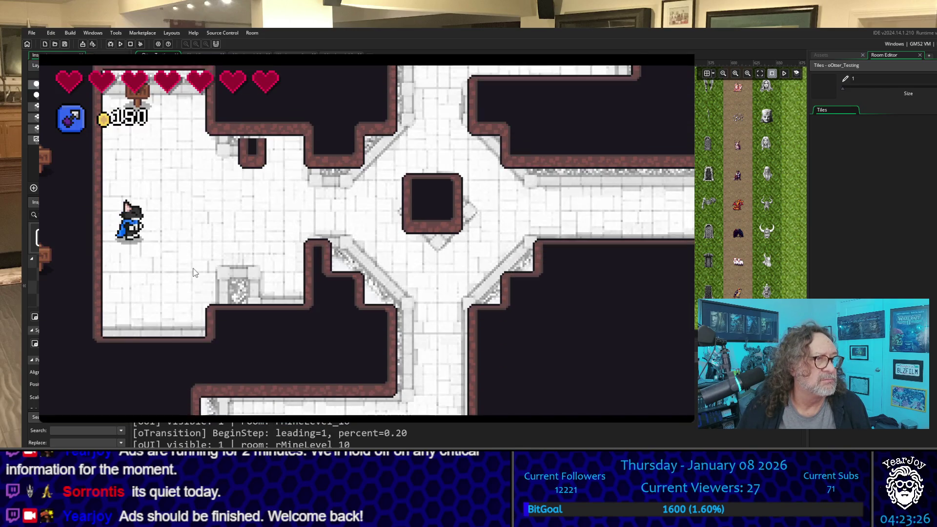
{"action": "key", "text": "d"}
{"action": "key", "text": "a"}
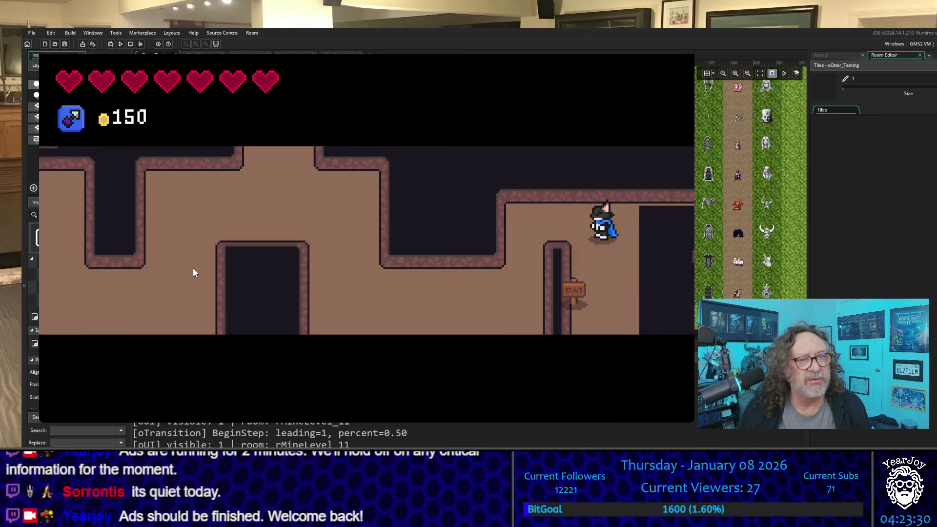
Step: Walk down through the rMineLevel_11 maze and circle Grandpa to compare sizes
{"action": "key", "text": "a"}
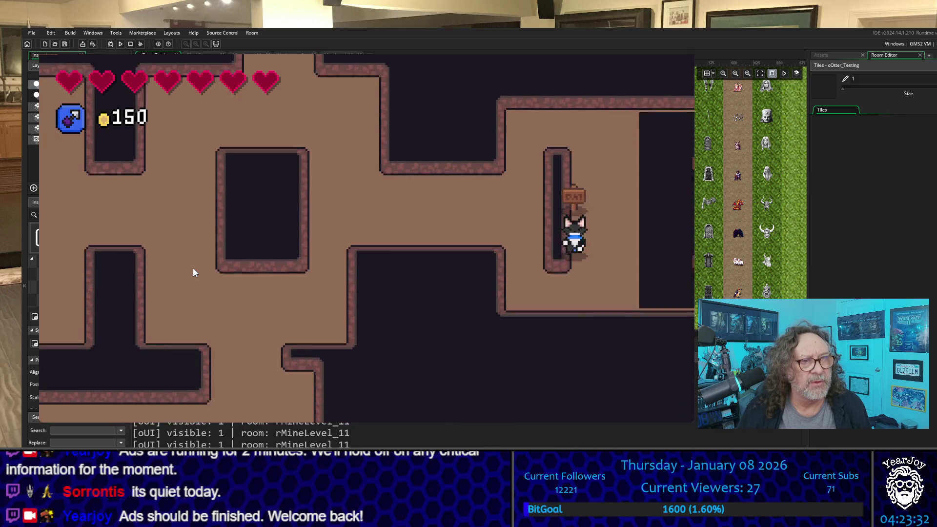
{"action": "key", "text": "a"}
{"action": "key", "text": "s"}
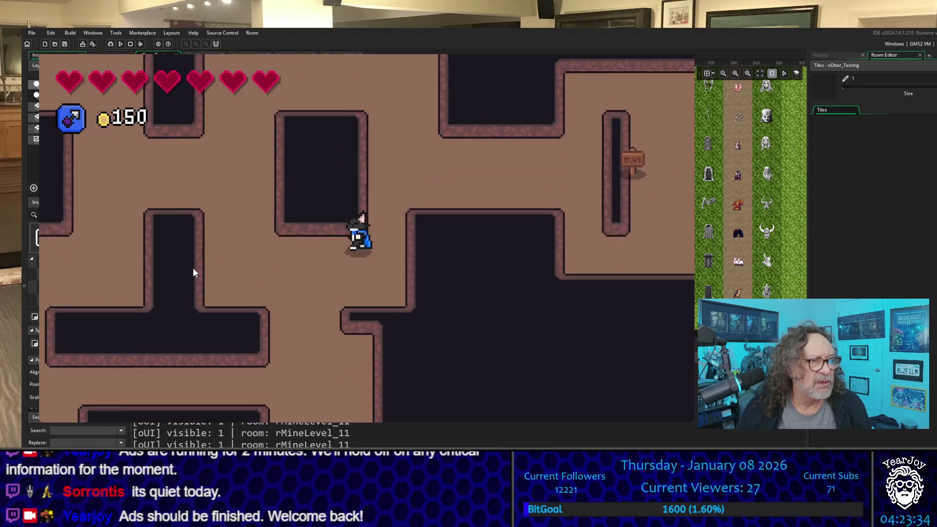
{"action": "key", "text": "s"}
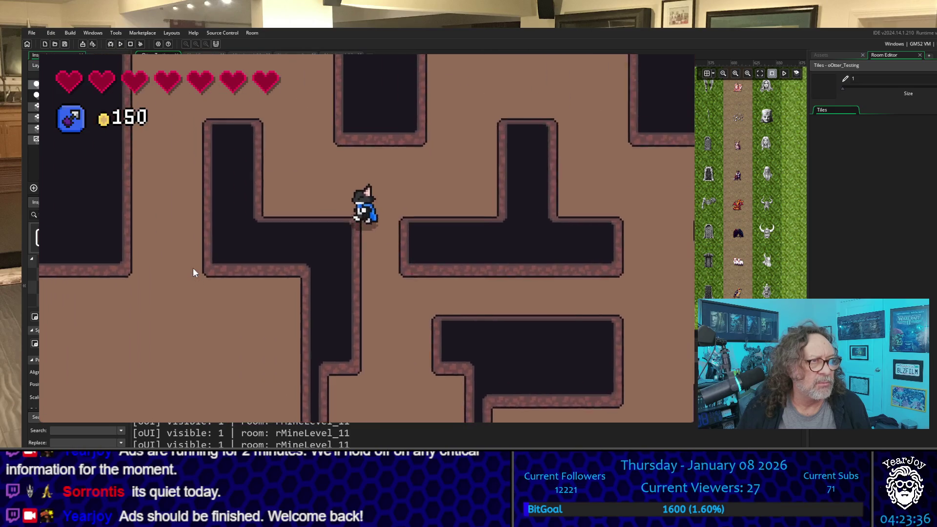
{"action": "key", "text": "s"}
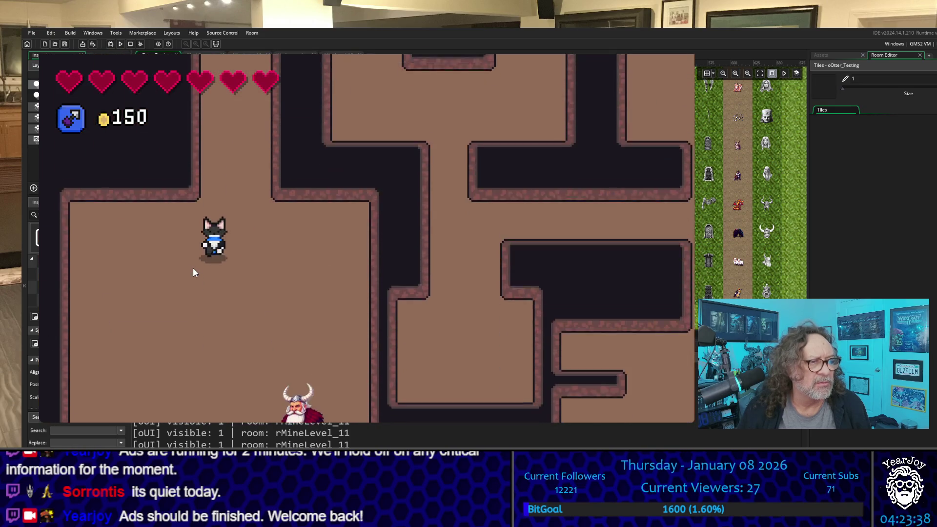
{"action": "key", "text": "d"}
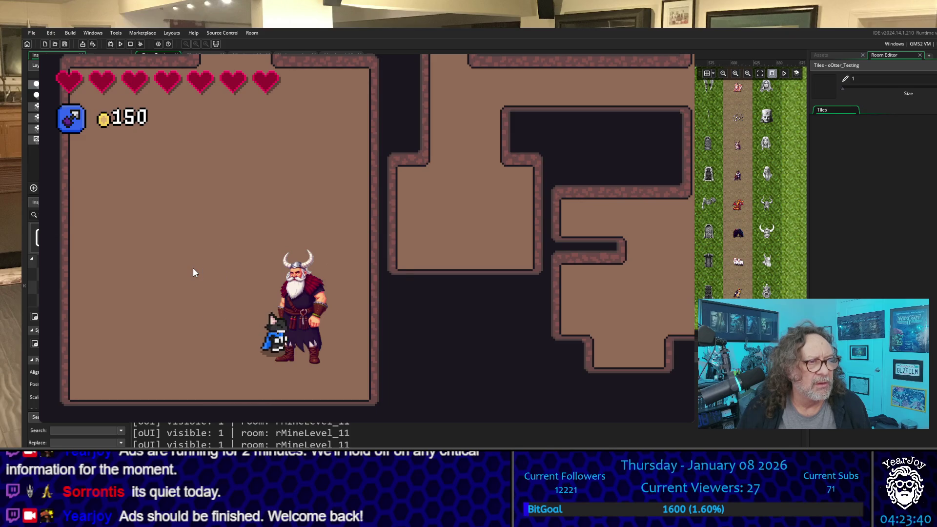
{"action": "key", "text": "a"}
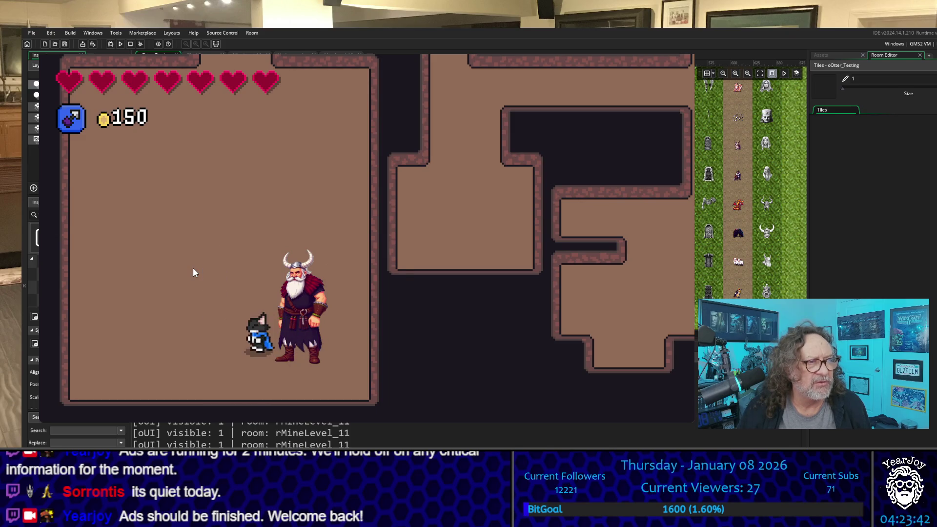
{"action": "key", "text": "s"}
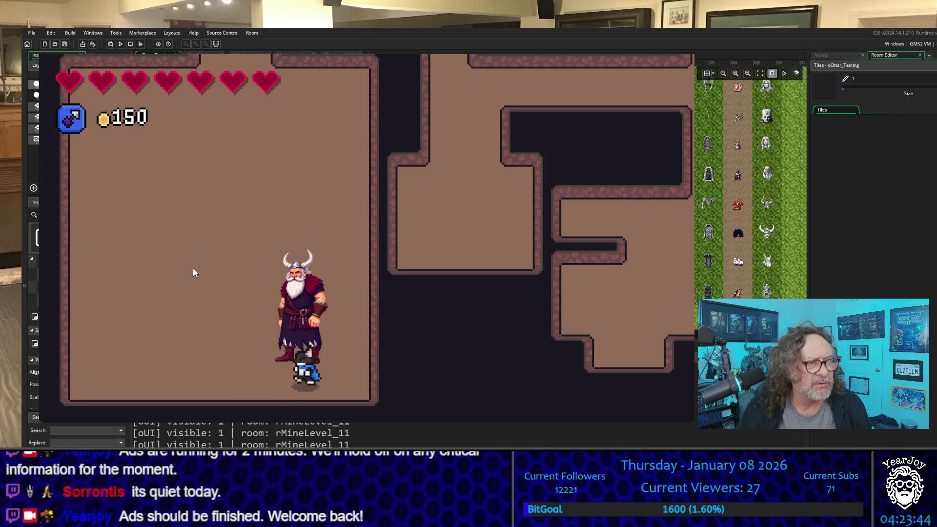
{"action": "key", "text": "w"}
{"action": "key", "text": "d"}
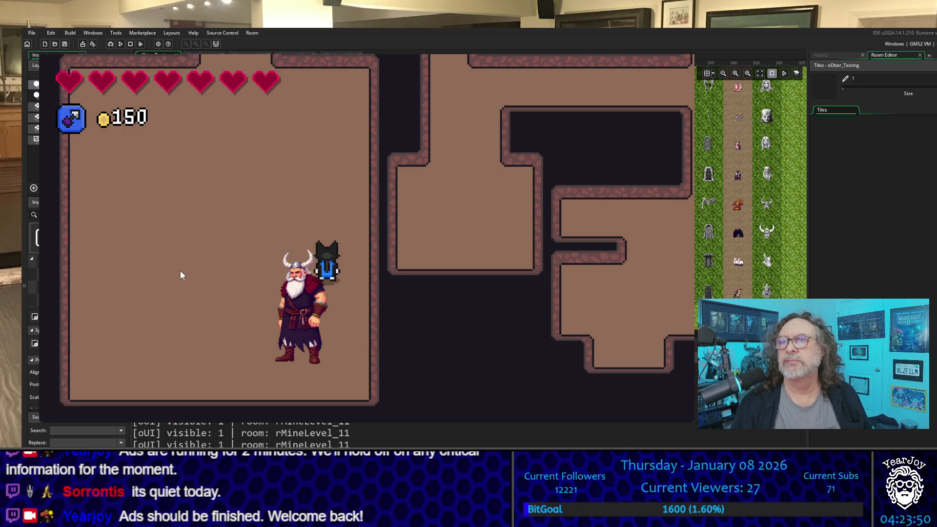
{"action": "key", "text": "a"}
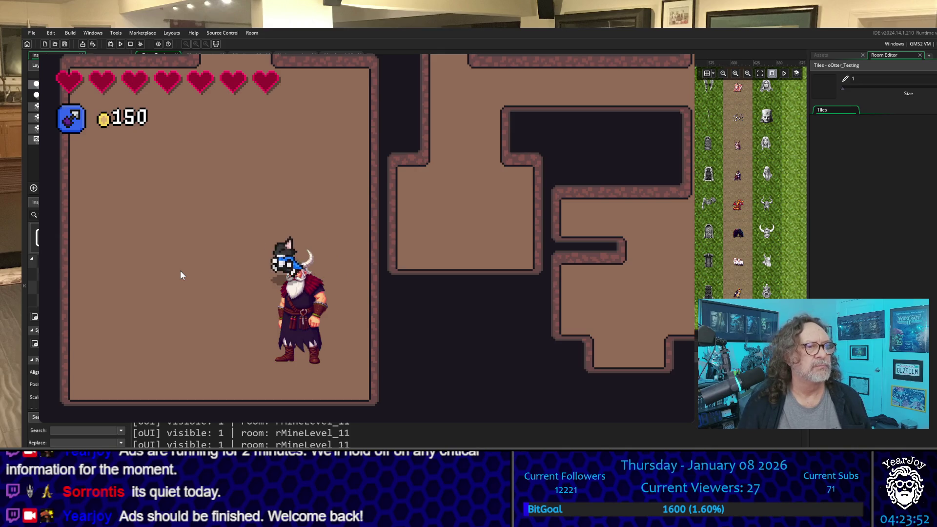
Step: Walk the player cat up through the cave and back down, then quit the game with Escape
{"action": "key", "text": "s"}
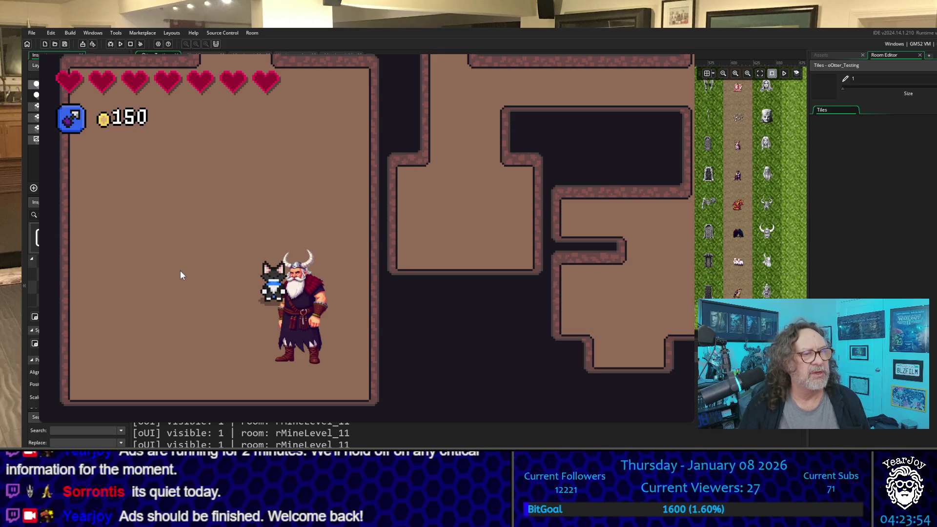
{"action": "key", "text": "a"}
{"action": "key", "text": "w"}
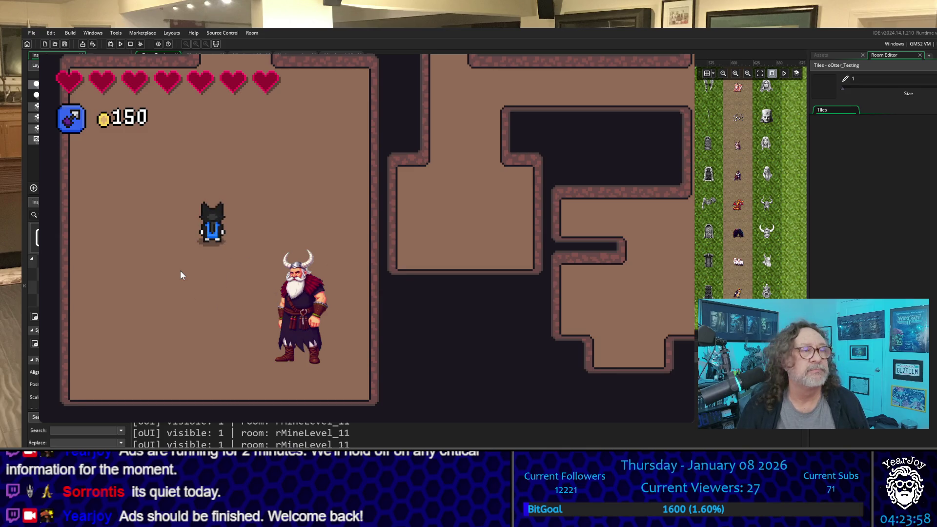
{"action": "key", "text": "d"}
{"action": "key", "text": "w"}
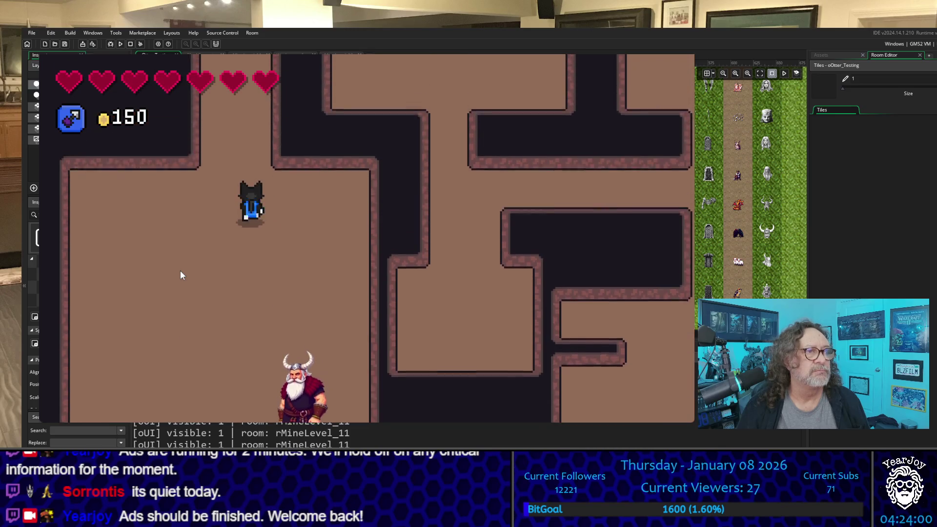
{"action": "key", "text": "d"}
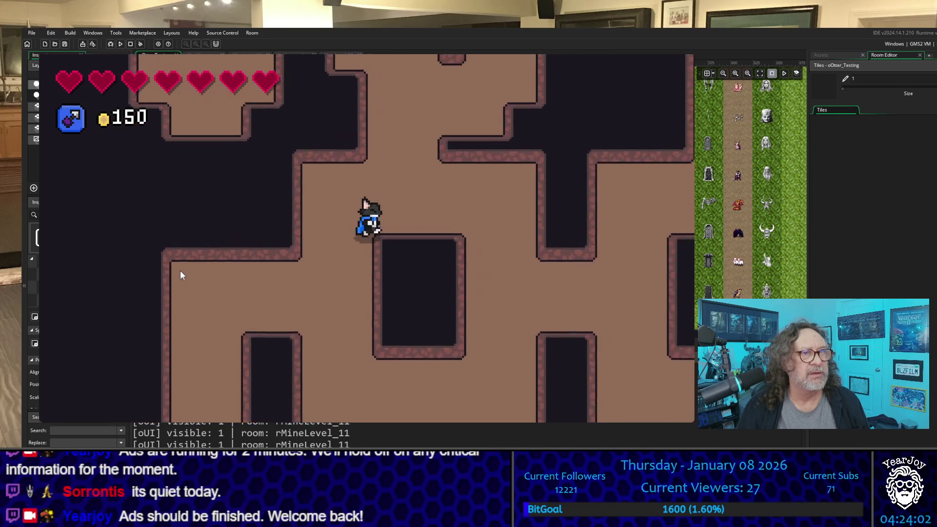
{"action": "key", "text": "w"}
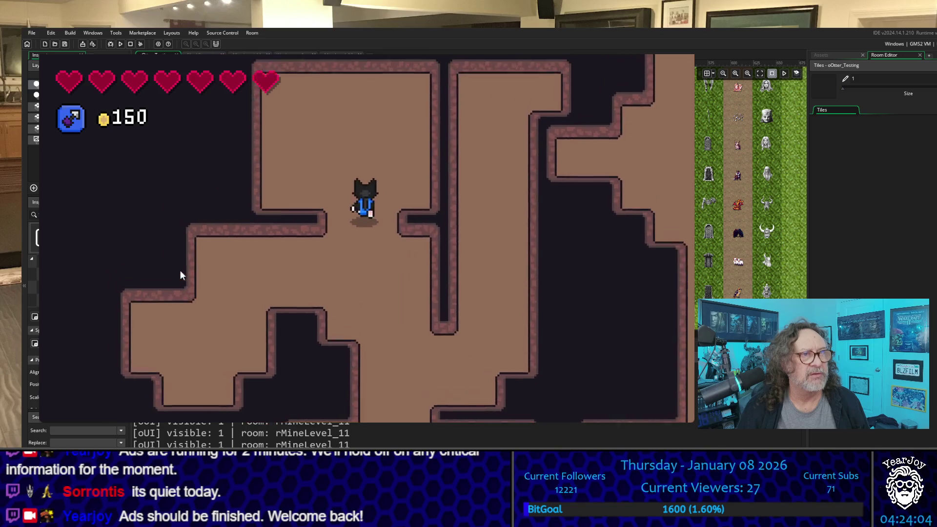
{"action": "key", "text": "s"}
{"action": "key", "text": "a"}
{"action": "key", "text": "w"}
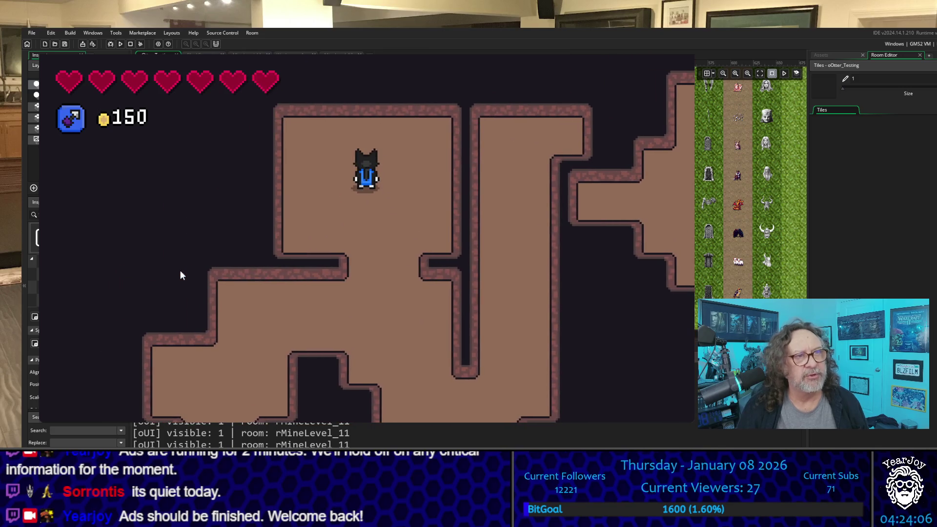
{"action": "key", "text": "s"}
{"action": "key", "text": "d"}
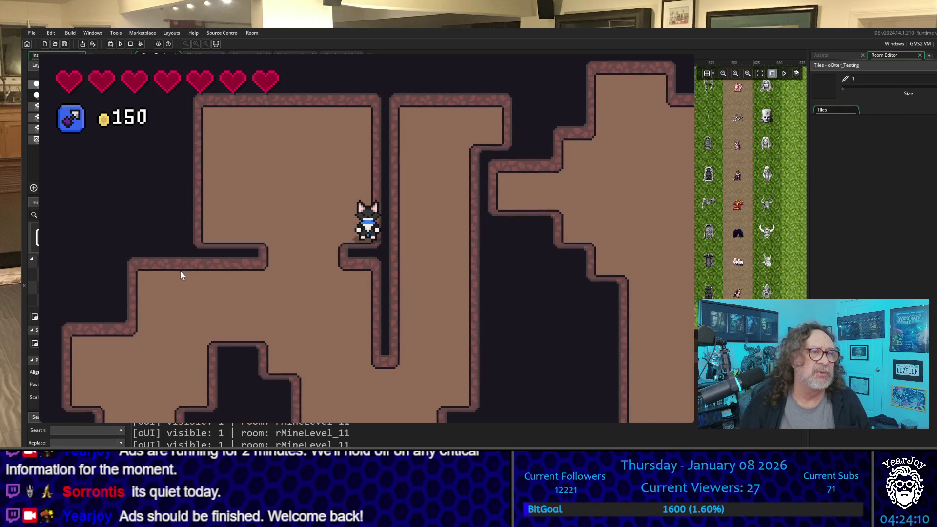
{"action": "key", "text": "s"}
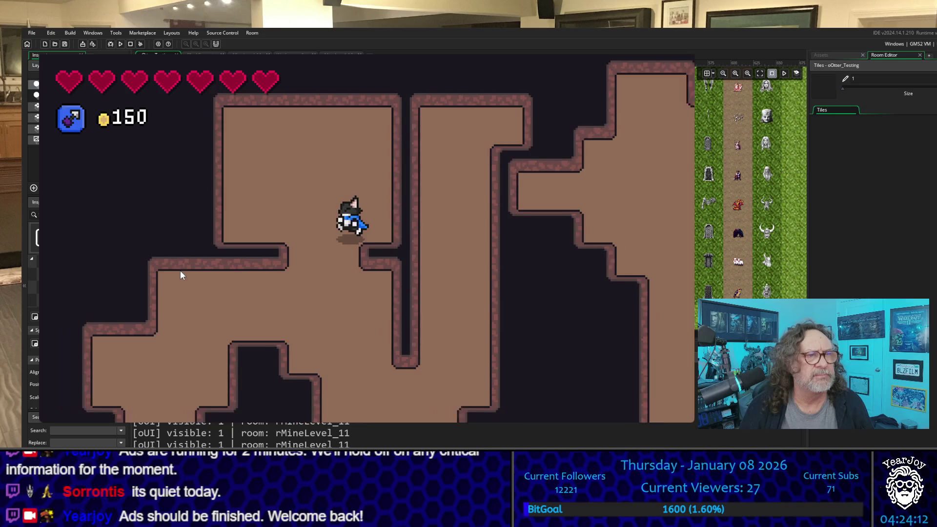
{"action": "key", "text": "d"}
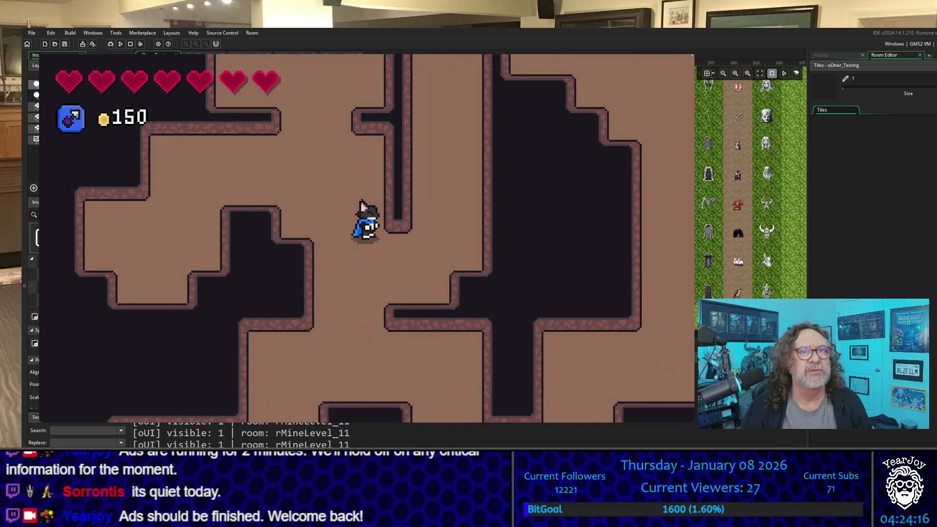
{"action": "key", "text": "Escape"}
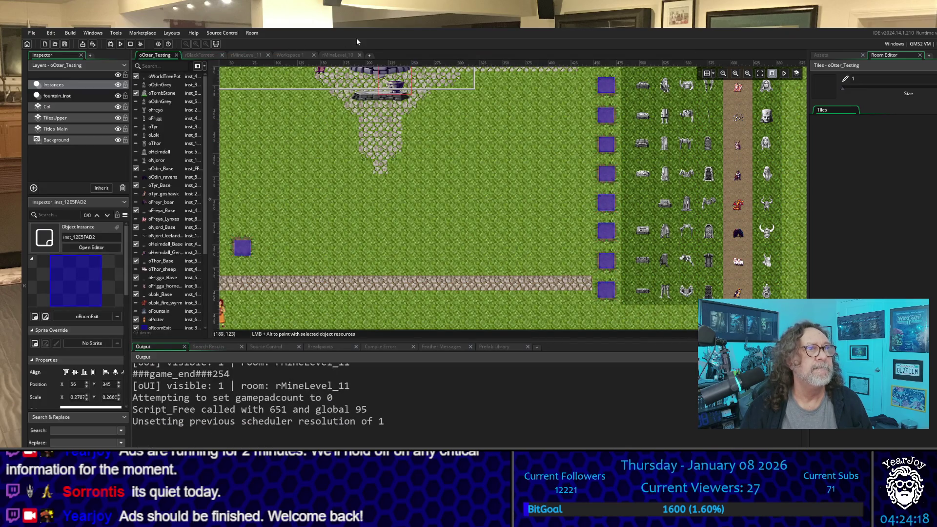
Step: Switch to the rMineLevel_11 room editor and zoom in on the mine map
{"action": "left_click", "coordinate": [286, 54]}
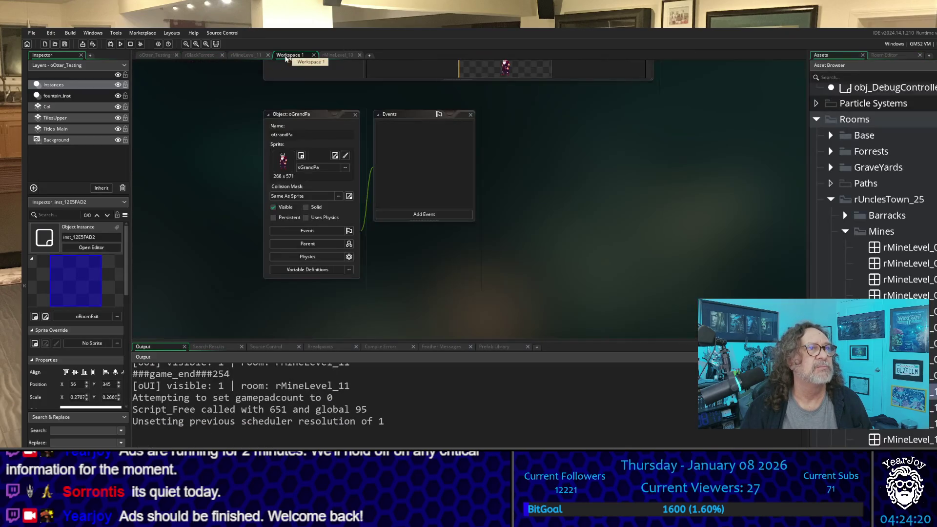
{"action": "left_click", "coordinate": [250, 54]}
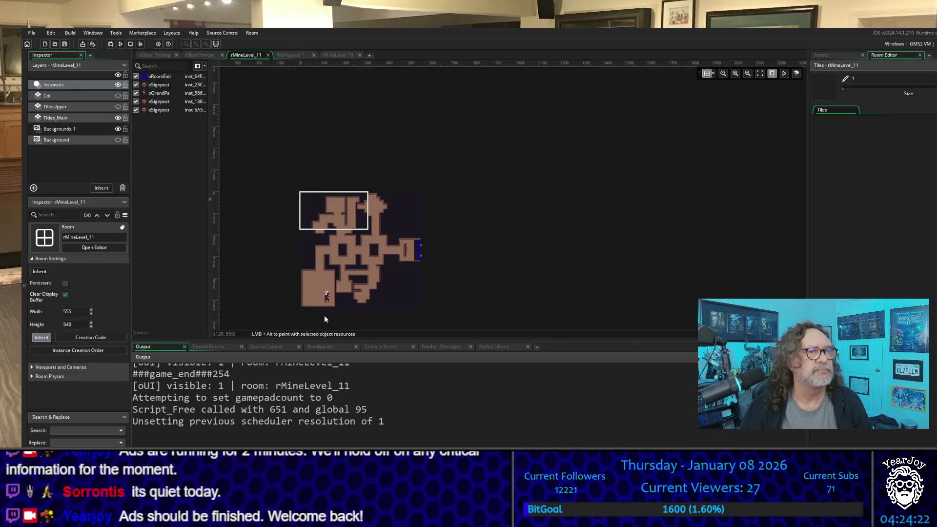
{"action": "scroll", "coordinate": [315, 324], "scroll_direction": "up", "scroll_amount": 3}
{"action": "scroll", "coordinate": [322, 268], "scroll_direction": "down", "scroll_amount": 4}
{"action": "scroll", "coordinate": [291, 276], "scroll_direction": "up", "scroll_amount": 1}
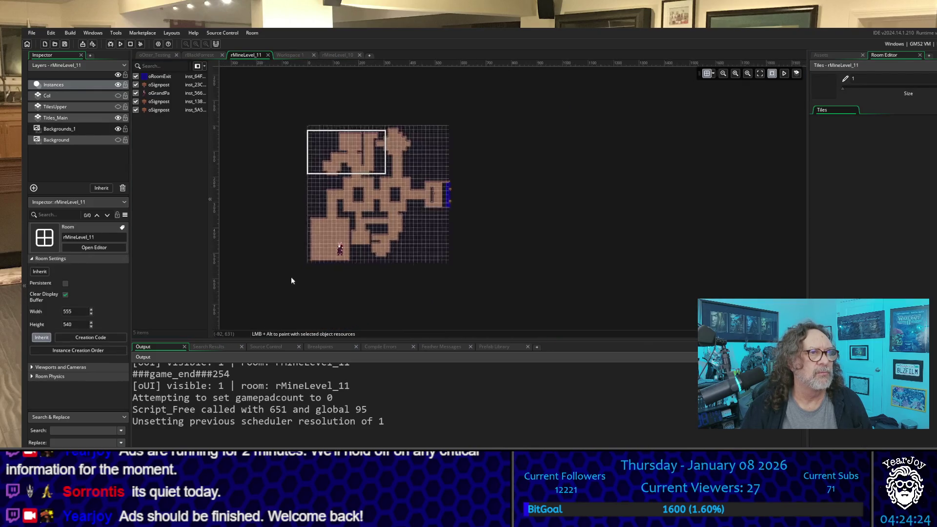
{"action": "scroll", "coordinate": [294, 195], "scroll_direction": "up", "scroll_amount": 2}
{"action": "scroll", "coordinate": [339, 150], "scroll_direction": "up", "scroll_amount": 2}
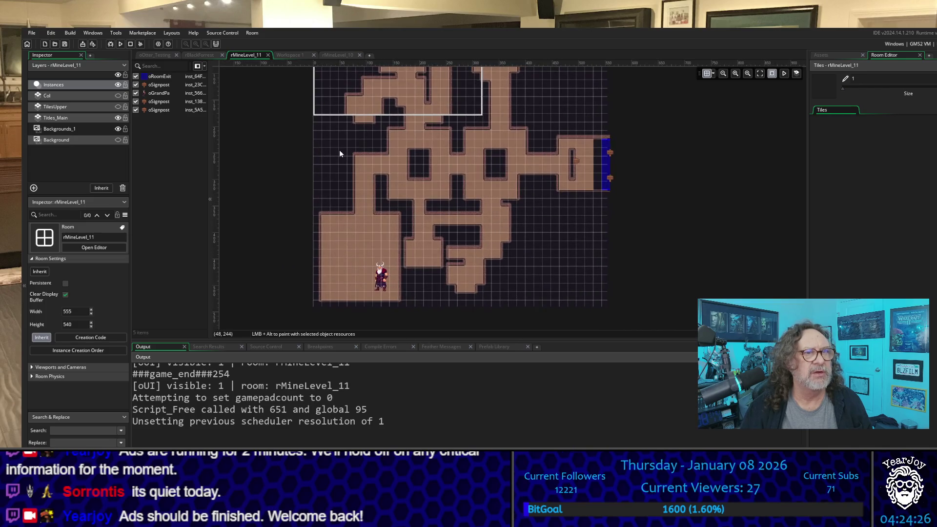
{"action": "scroll", "coordinate": [419, 142], "scroll_direction": "down", "scroll_amount": 1}
{"action": "scroll", "coordinate": [420, 143], "scroll_direction": "up", "scroll_amount": 1}
{"action": "scroll", "coordinate": [421, 149], "scroll_direction": "up", "scroll_amount": 2}
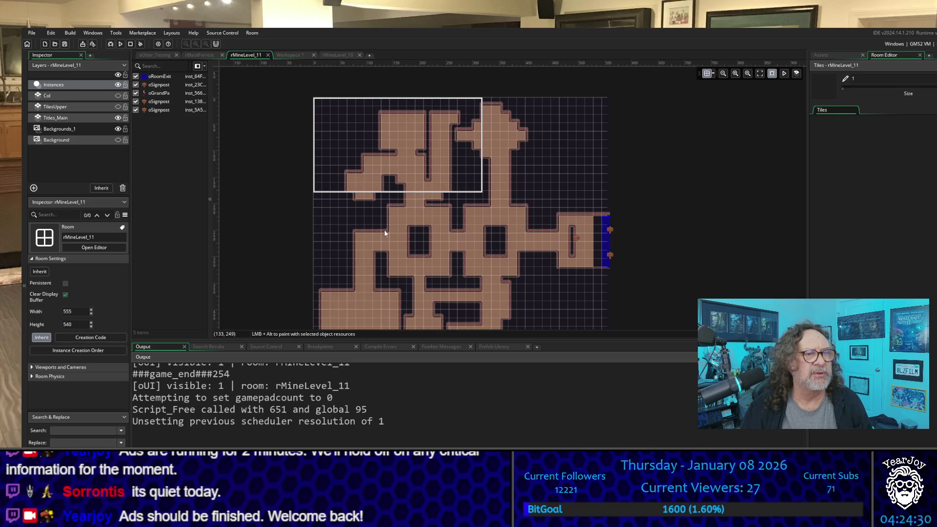
{"action": "scroll", "coordinate": [386, 249], "scroll_direction": "down", "scroll_amount": 1}
Step: Move oGrandPa into the top chamber, set its X and Y scale to 0.05, and place it at 144, 80
{"action": "left_click", "coordinate": [383, 313]}
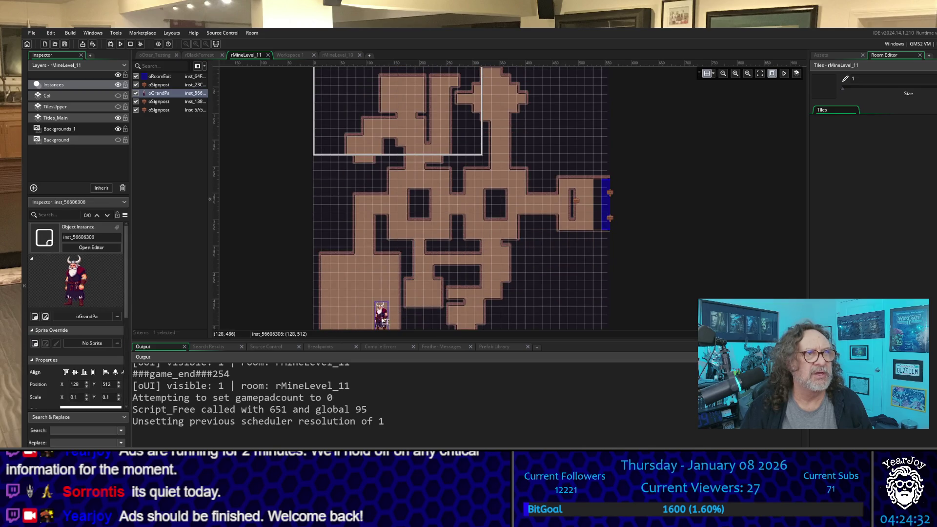
{"action": "mouse_move", "coordinate": [386, 322]}
{"action": "left_mouse_down"}
{"action": "mouse_move", "coordinate": [423, 100]}
{"action": "mouse_move", "coordinate": [388, 93]}
{"action": "mouse_move", "coordinate": [398, 95]}
{"action": "left_mouse_up"}
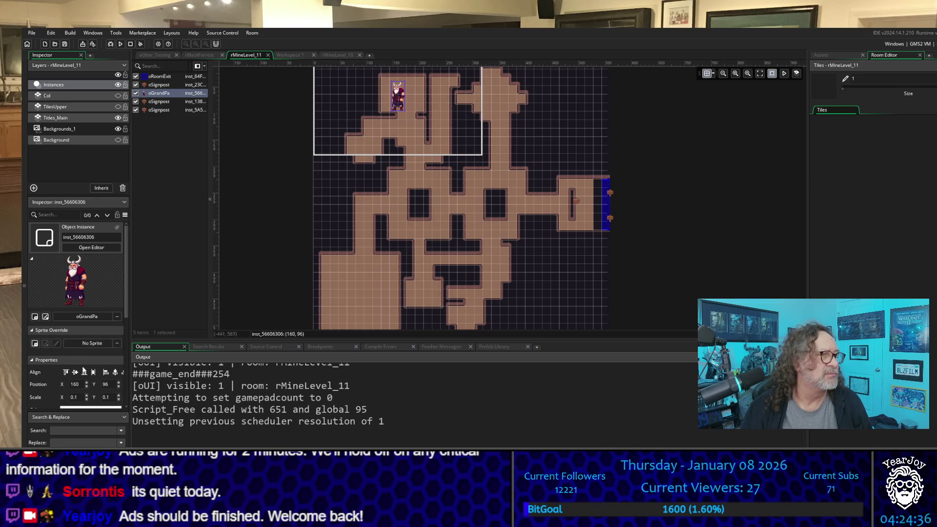
{"action": "left_click", "coordinate": [78, 396]}
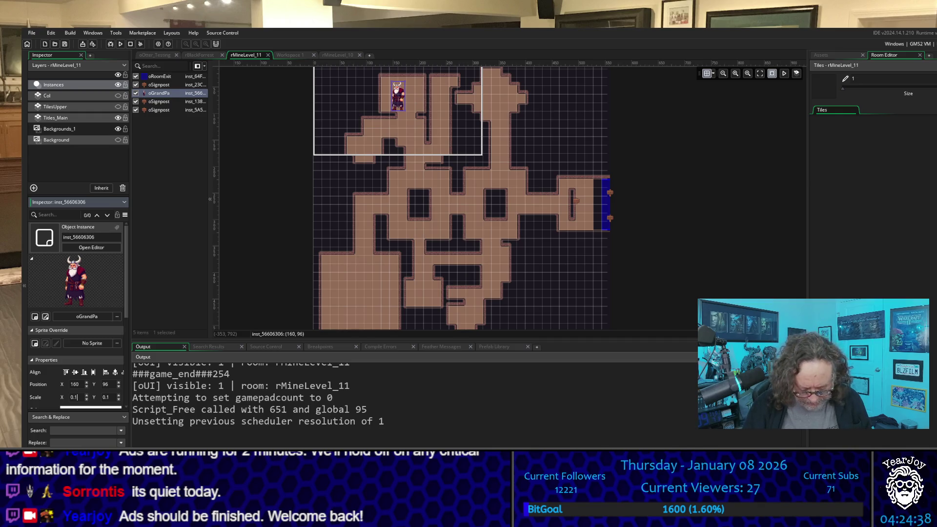
{"action": "key", "text": "BackSpace"}
{"action": "type", "text": "05"}
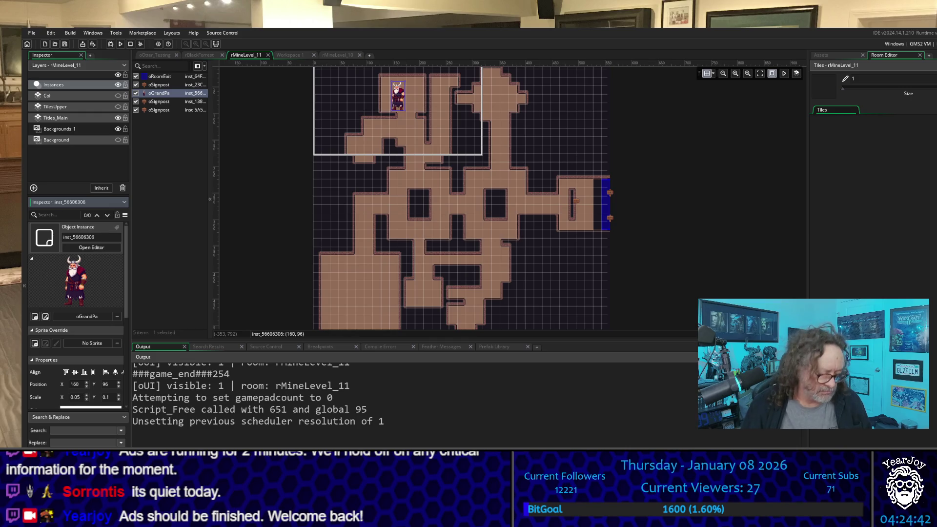
{"action": "key", "text": "Return"}
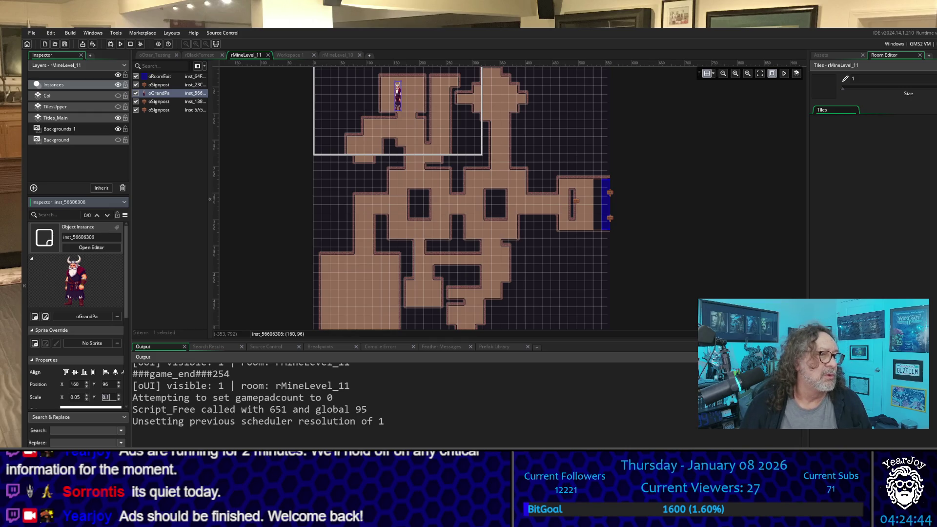
{"action": "key", "text": "BackSpace"}
{"action": "key", "text": "BackSpace"}
{"action": "type", "text": "05"}
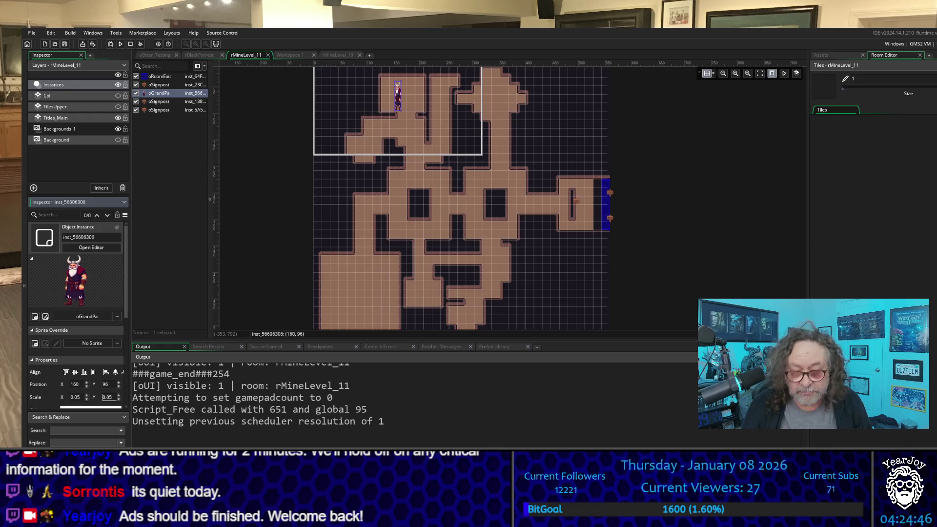
{"action": "key", "text": "Return"}
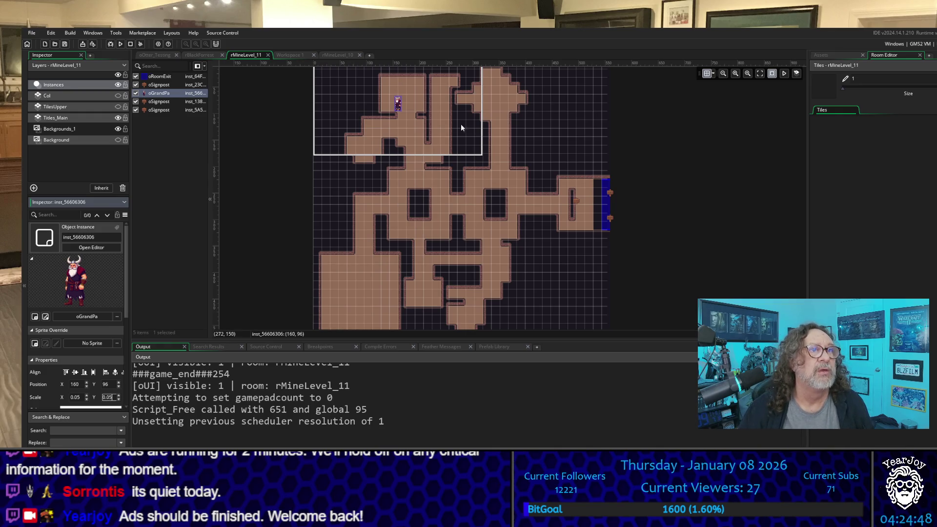
{"action": "left_click_drag", "start_coordinate": [403, 111], "coordinate": [389, 96]}
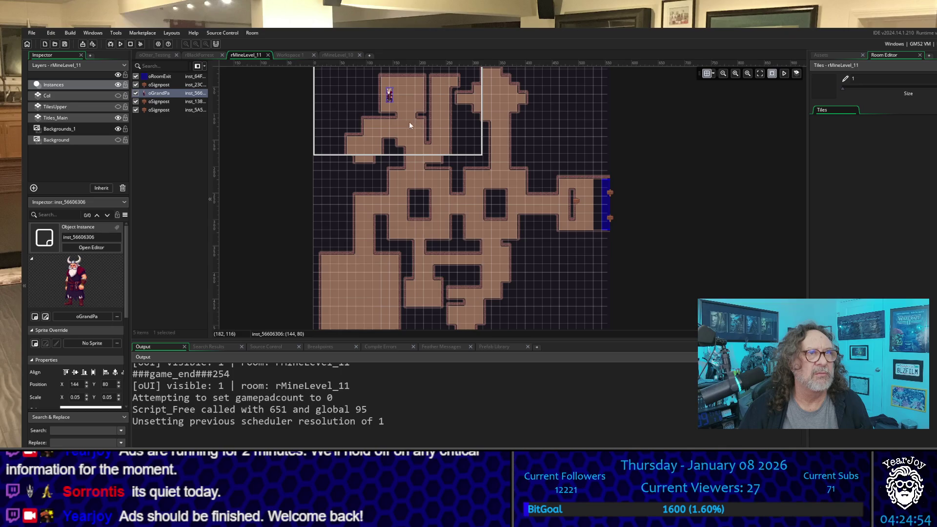
{"action": "scroll", "coordinate": [405, 116], "scroll_direction": "up", "scroll_amount": 5}
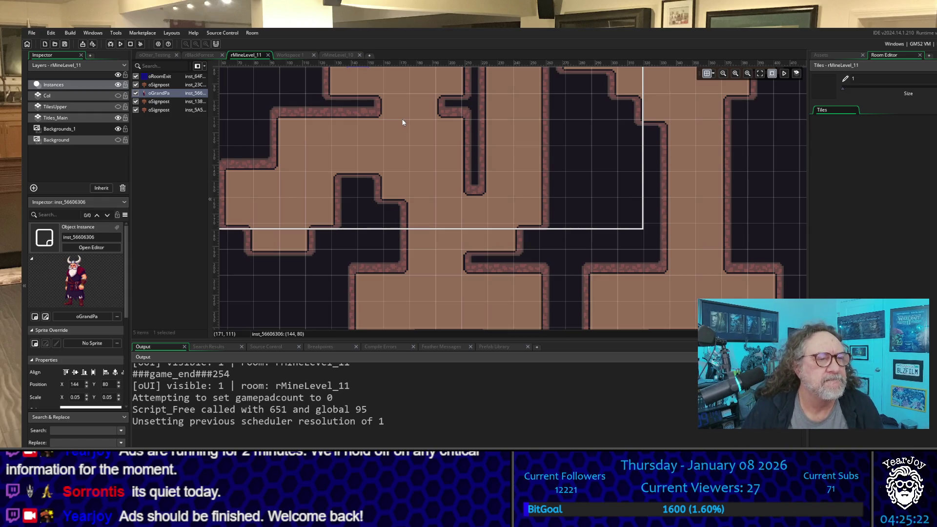
Step: Set oGrandPa's Scale X and Scale Y to 0.055, then deselect it
{"action": "scroll", "coordinate": [475, 181], "scroll_direction": "up", "scroll_amount": 3}
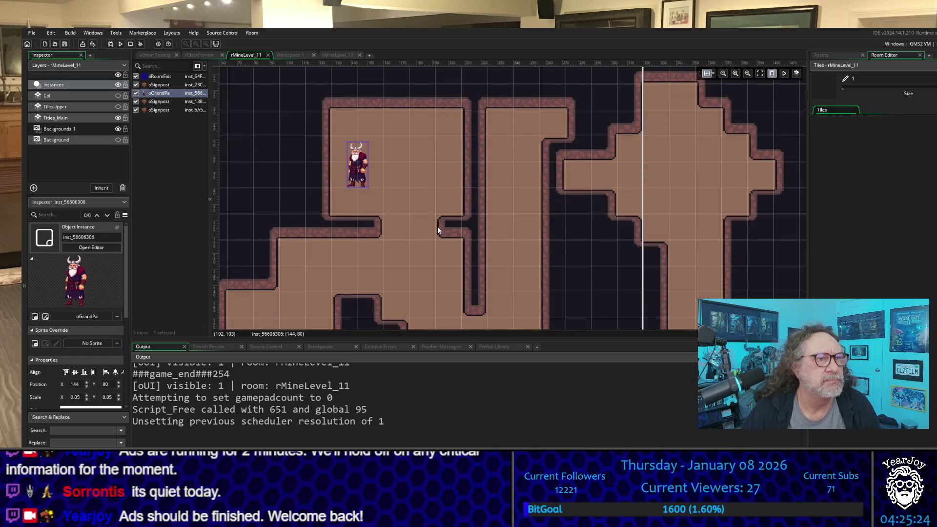
{"action": "mouse_move", "coordinate": [354, 182]}
{"action": "left_mouse_down"}
{"action": "mouse_move", "coordinate": [357, 201]}
{"action": "mouse_move", "coordinate": [356, 181]}
{"action": "left_mouse_up"}
{"action": "type", "text": "5"}
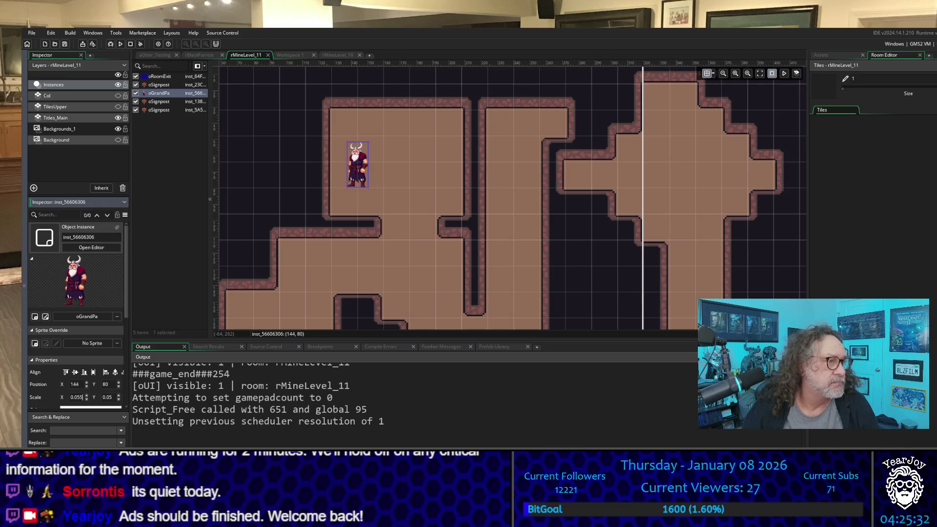
{"action": "key", "text": "Return"}
{"action": "key", "text": "Return"}
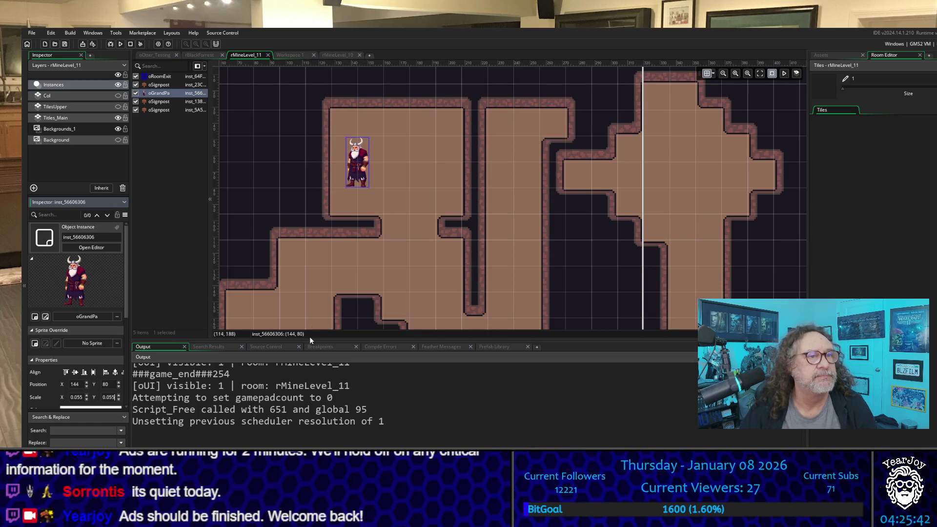
{"action": "left_click", "coordinate": [388, 294]}
{"action": "scroll", "coordinate": [388, 294], "scroll_direction": "down", "scroll_amount": 10}
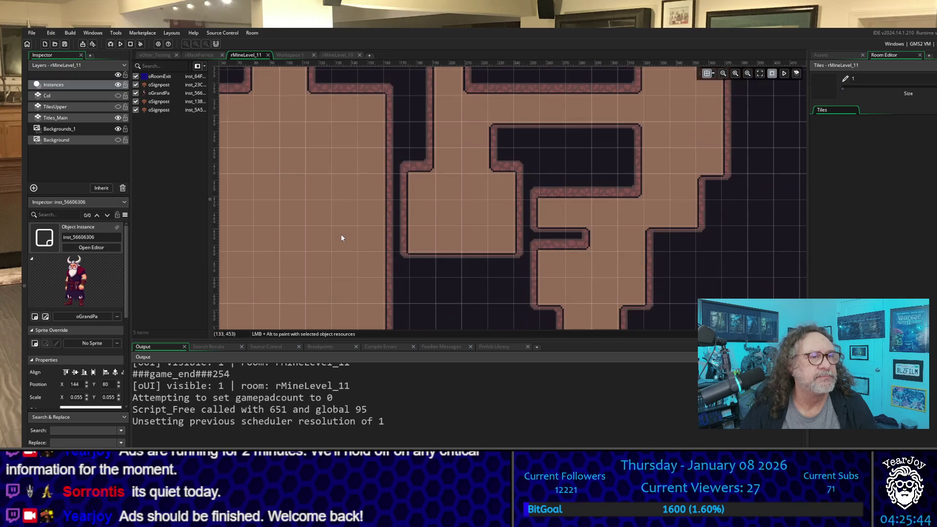
{"action": "scroll", "coordinate": [516, 288], "scroll_direction": "up", "scroll_amount": 2}
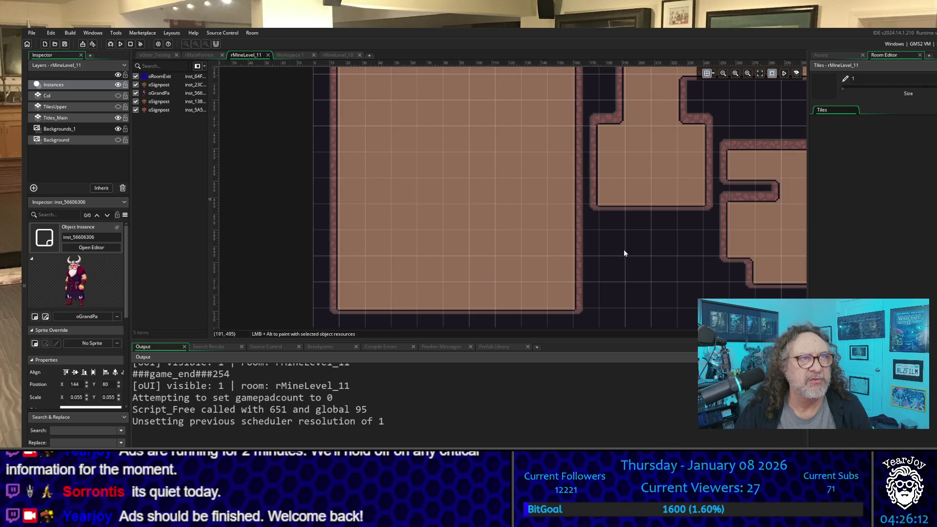
Step: Go to the oGrandPa workspace and open the Create submenu on the TownsPeople folder
{"action": "left_click", "coordinate": [292, 57]}
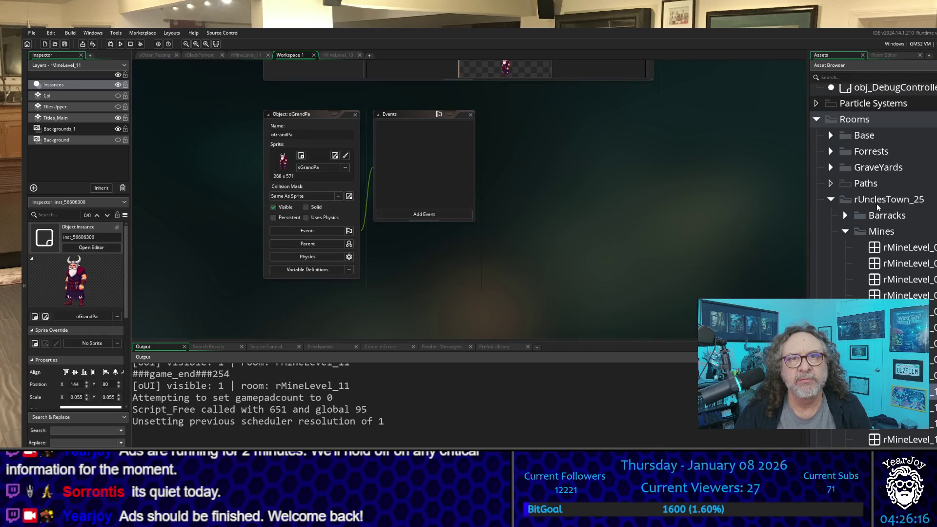
{"action": "scroll", "coordinate": [872, 205], "scroll_direction": "up", "scroll_amount": 15}
{"action": "scroll", "coordinate": [873, 206], "scroll_direction": "down", "scroll_amount": 15}
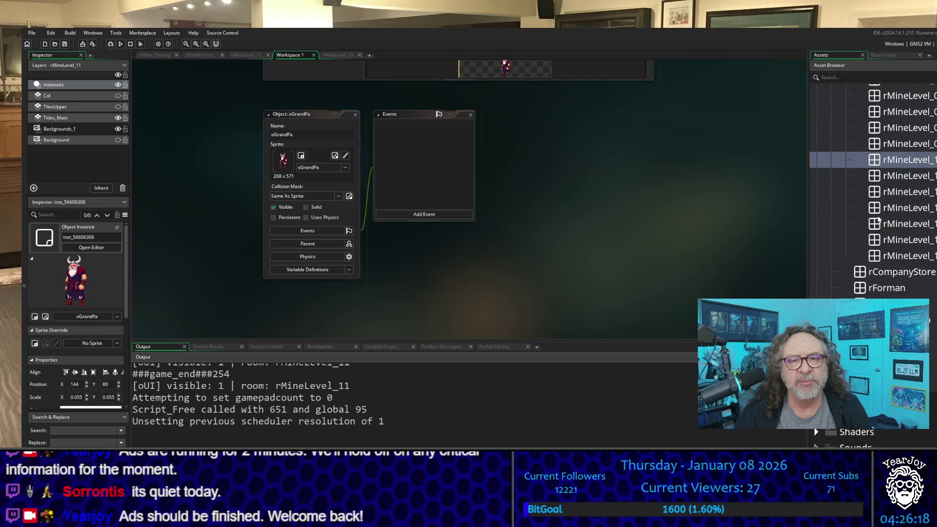
{"action": "scroll", "coordinate": [873, 195], "scroll_direction": "down", "scroll_amount": 5}
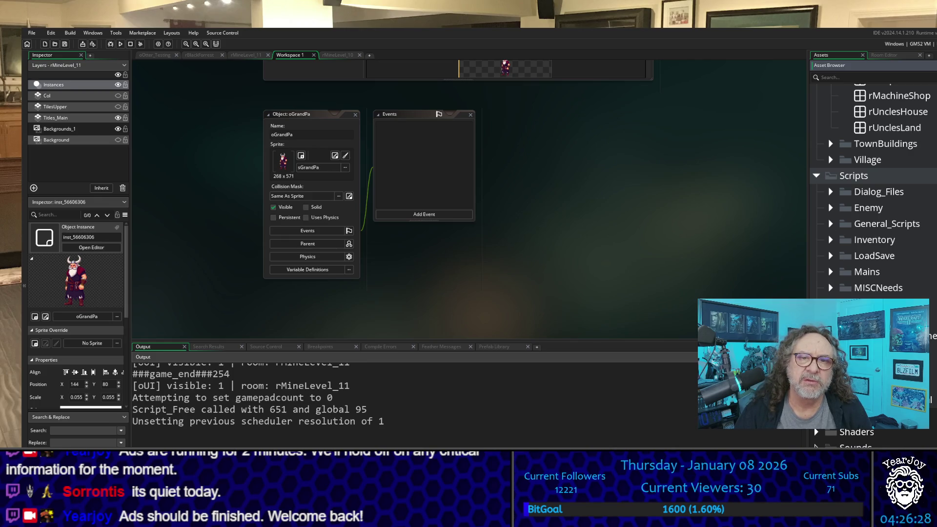
{"action": "scroll", "coordinate": [821, 195], "scroll_direction": "up", "scroll_amount": 5}
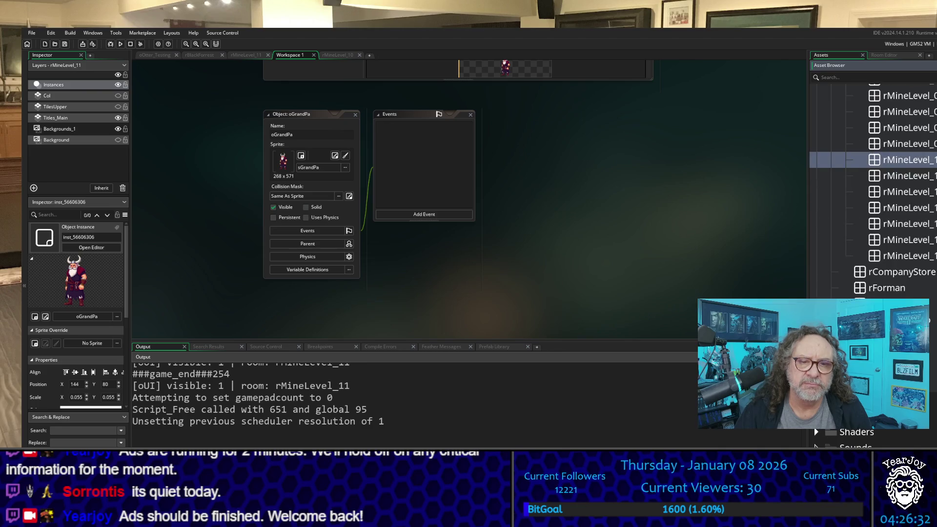
{"action": "scroll", "coordinate": [934, 133], "scroll_direction": "down", "scroll_amount": 15}
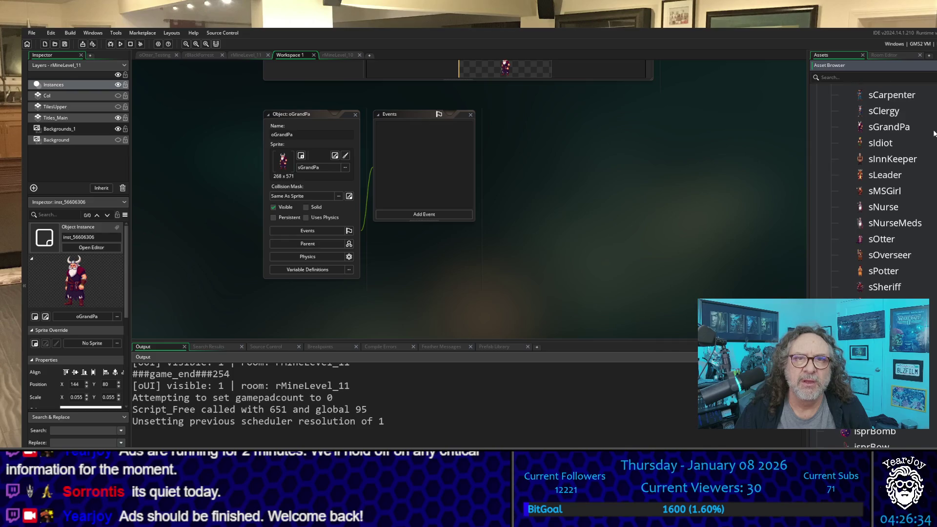
{"action": "scroll", "coordinate": [934, 133], "scroll_direction": "up", "scroll_amount": 5}
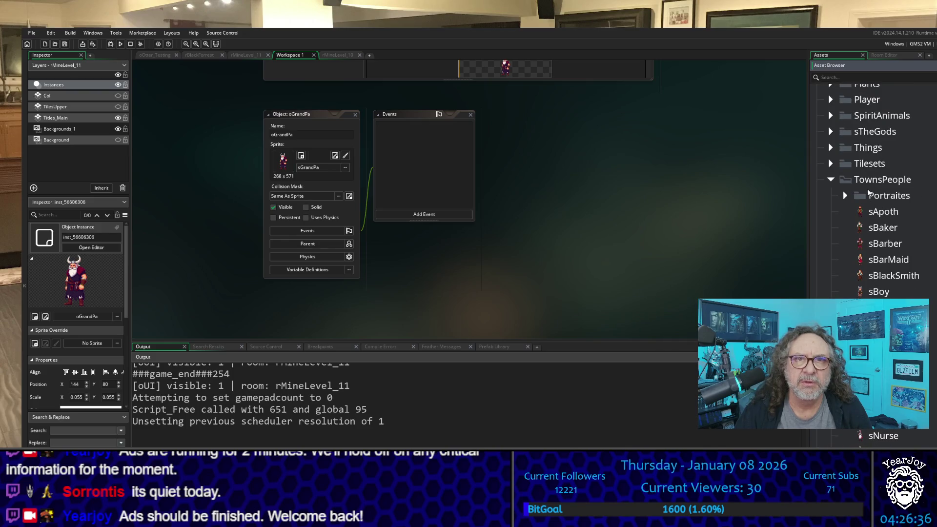
{"action": "right_click", "coordinate": [866, 184]}
{"action": "mouse_move", "coordinate": [874, 187]}
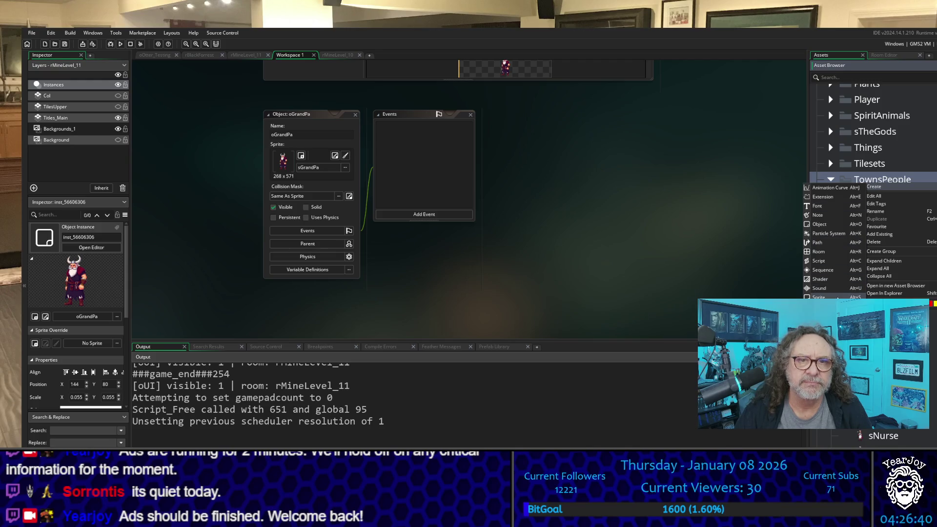
Step: Create a new sprite in the TownsPeople folder named sEUncle
{"action": "left_click", "coordinate": [839, 297]}
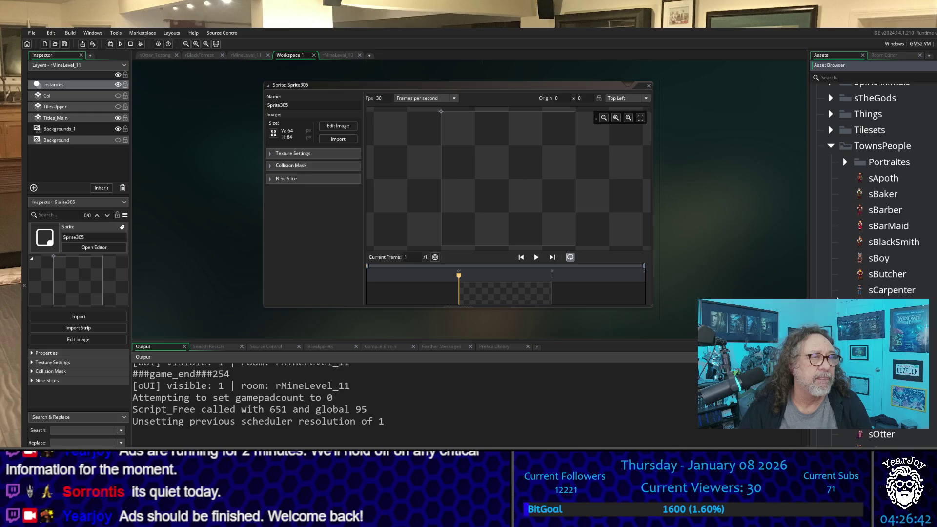
{"action": "left_click", "coordinate": [264, 112]}
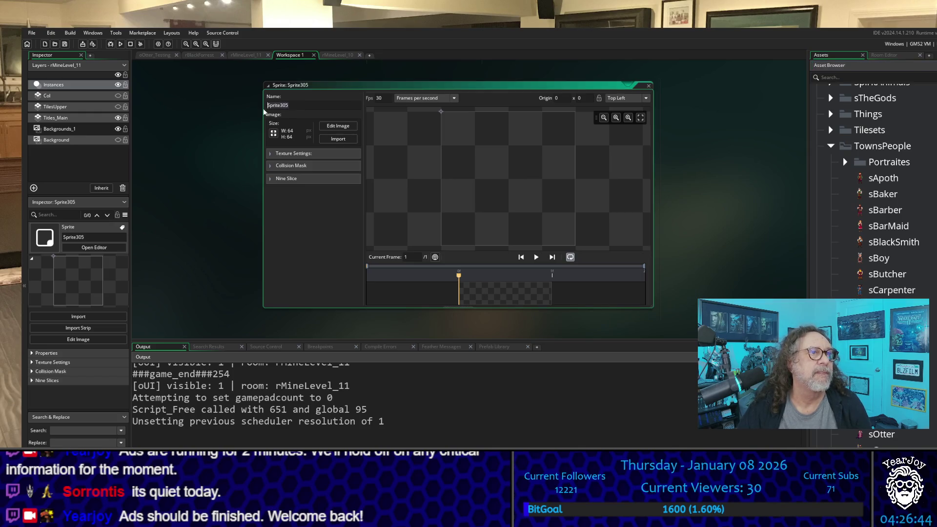
{"action": "type", "text": "s"}
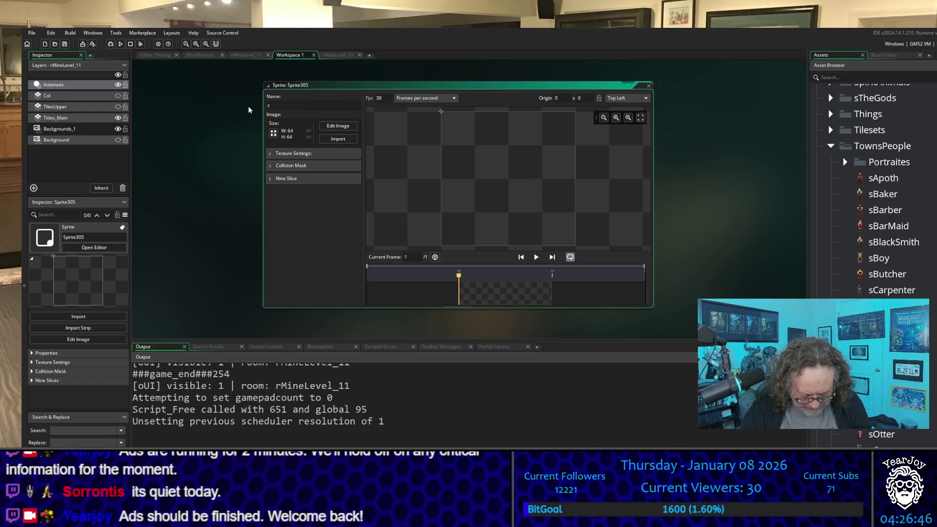
{"action": "type", "text": "EU"}
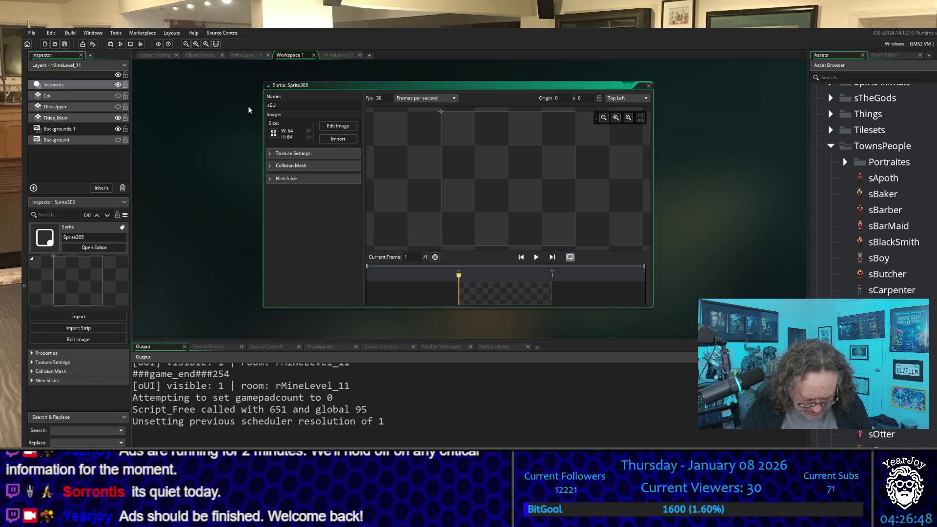
{"action": "type", "text": "ncle"}
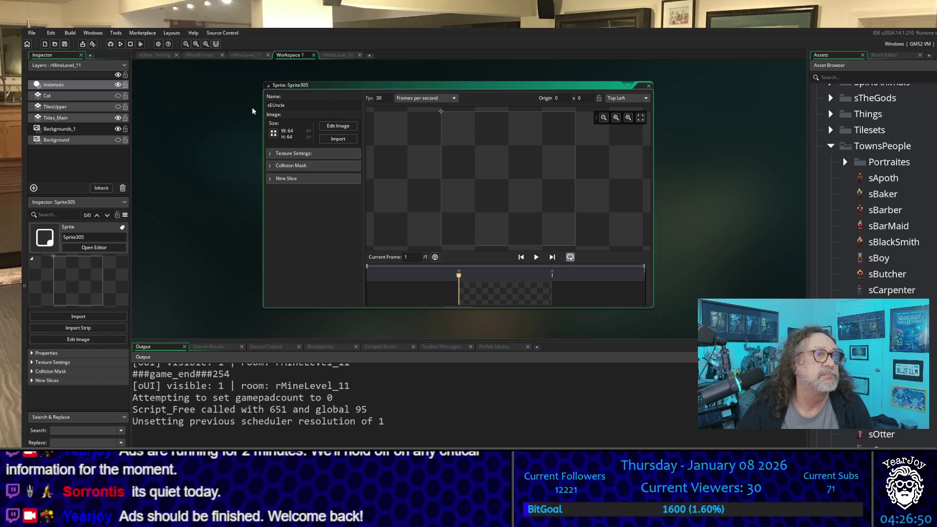
{"action": "key", "text": "Return"}
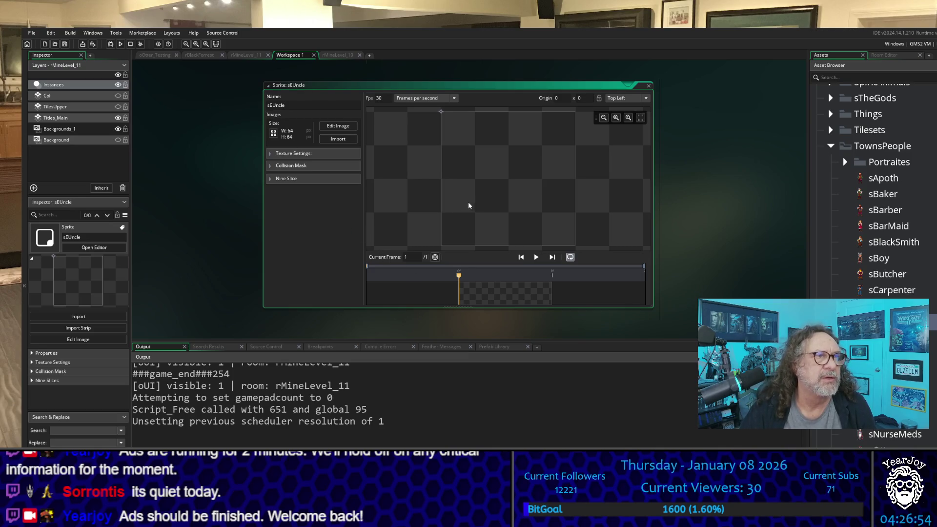
Step: Import the 640x640 warrior image into sEUncle and set its origin to Bottom Centre
{"action": "left_click", "coordinate": [344, 143]}
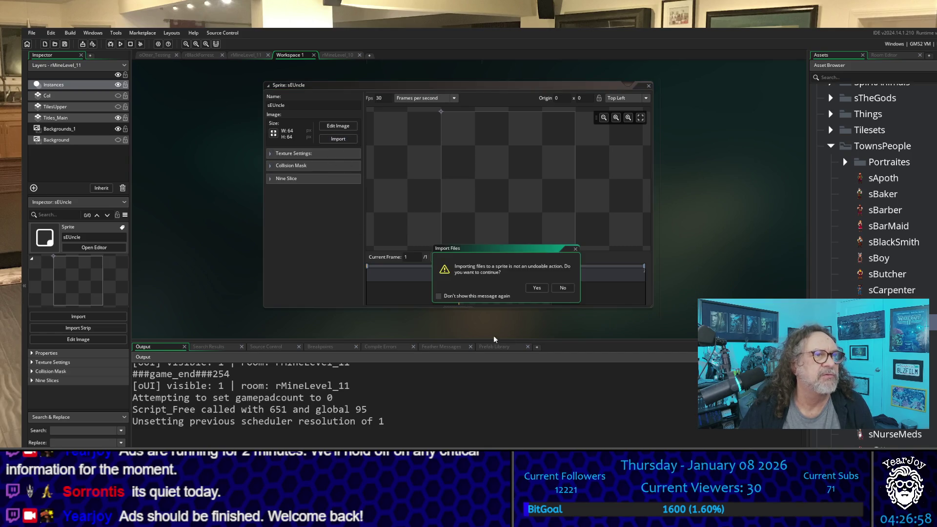
{"action": "left_click", "coordinate": [537, 288]}
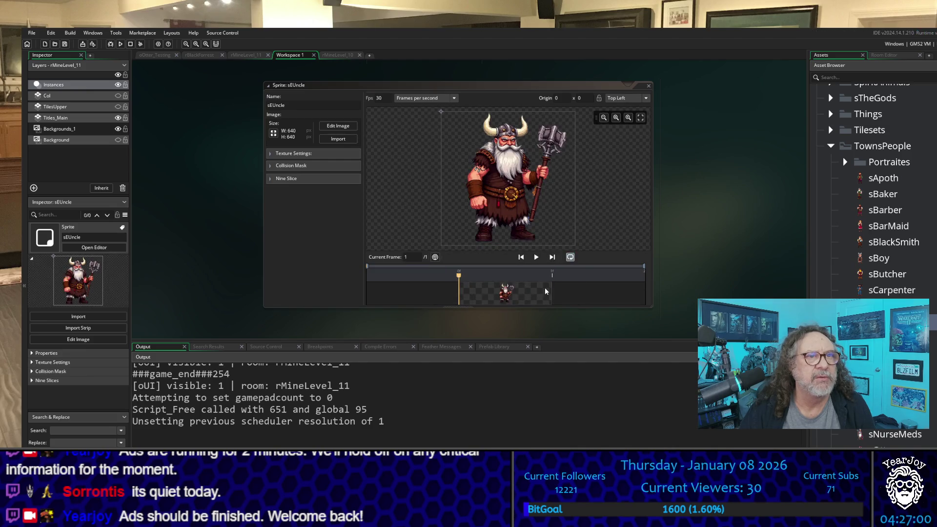
{"action": "left_click", "coordinate": [646, 99]}
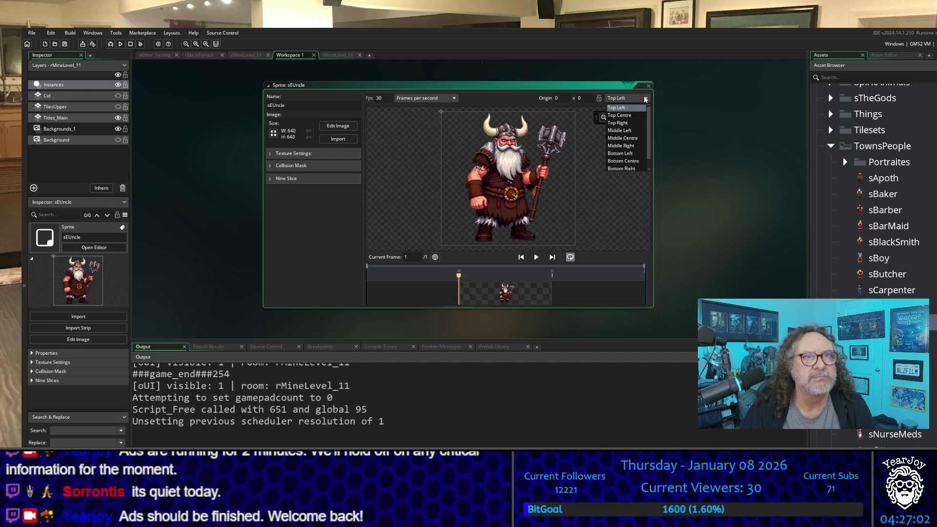
{"action": "left_click", "coordinate": [629, 162]}
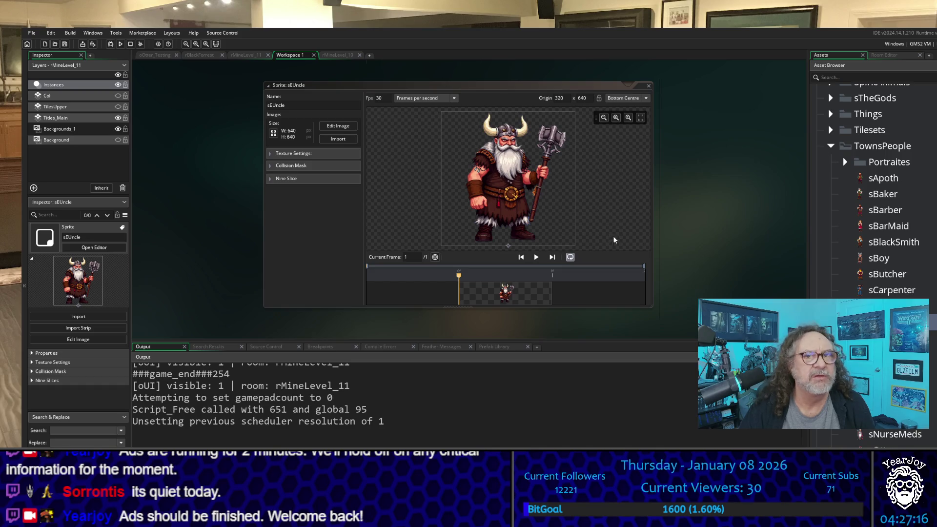
Step: Create Object184 from the Create menu in the Asset Browser's objects list
{"action": "scroll", "coordinate": [864, 111], "scroll_direction": "up", "scroll_amount": 20}
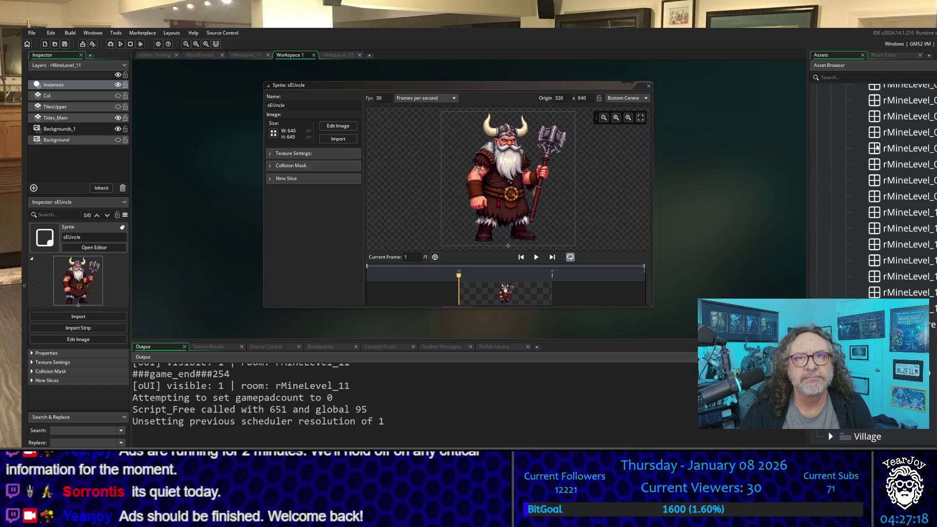
{"action": "scroll", "coordinate": [877, 147], "scroll_direction": "up", "scroll_amount": 5}
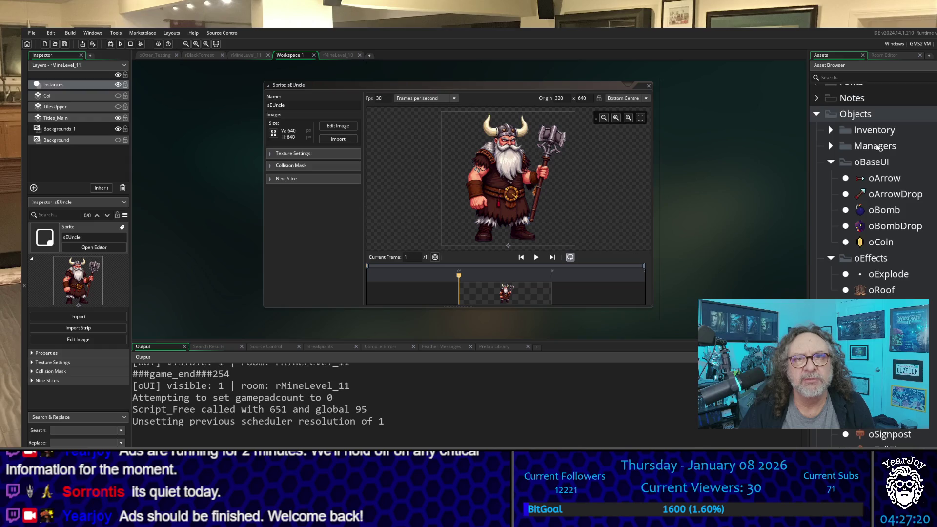
{"action": "scroll", "coordinate": [879, 148], "scroll_direction": "down", "scroll_amount": 6}
{"action": "scroll", "coordinate": [880, 147], "scroll_direction": "up", "scroll_amount": 1}
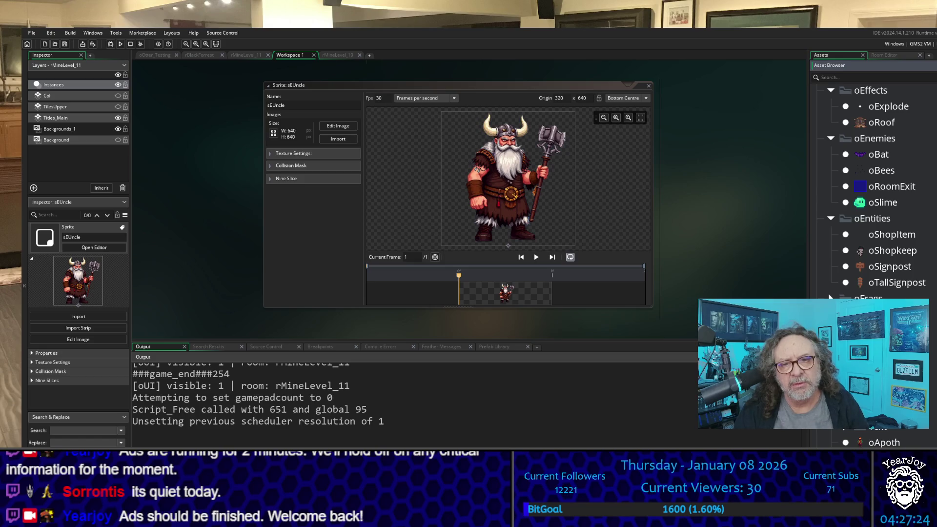
{"action": "right_click", "coordinate": [877, 279]}
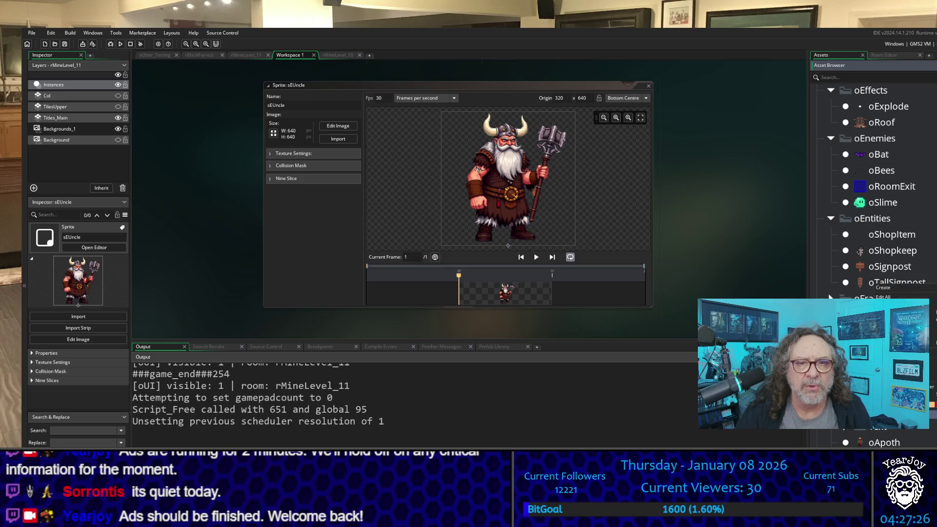
{"action": "right_click", "coordinate": [876, 285]}
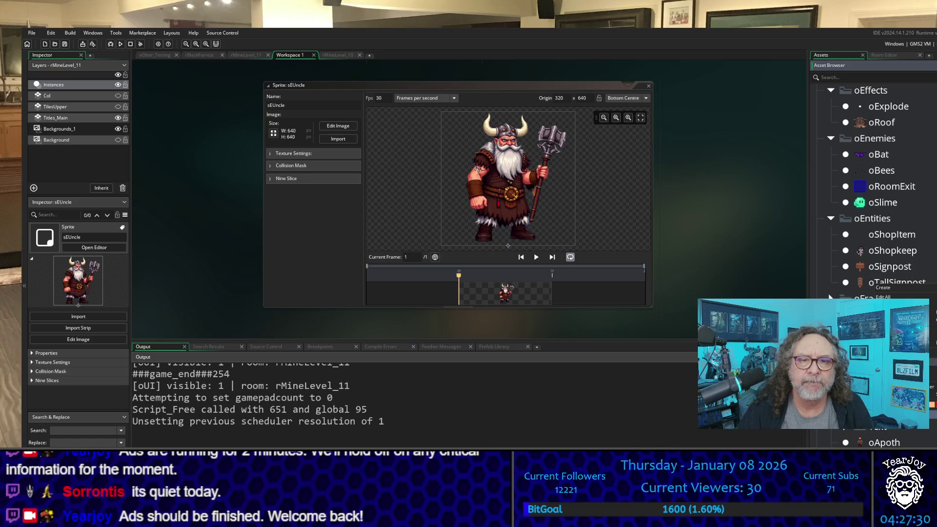
{"action": "right_click", "coordinate": [856, 283]}
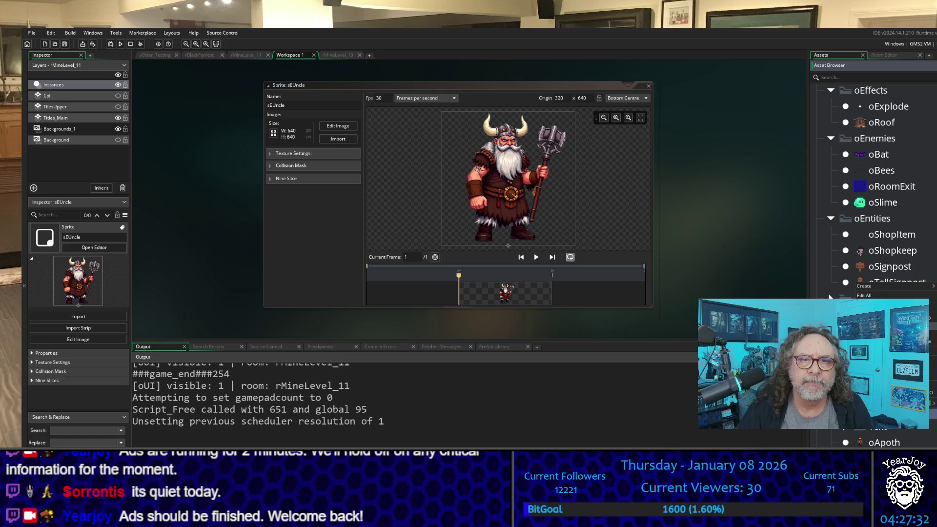
{"action": "mouse_move", "coordinate": [888, 289]}
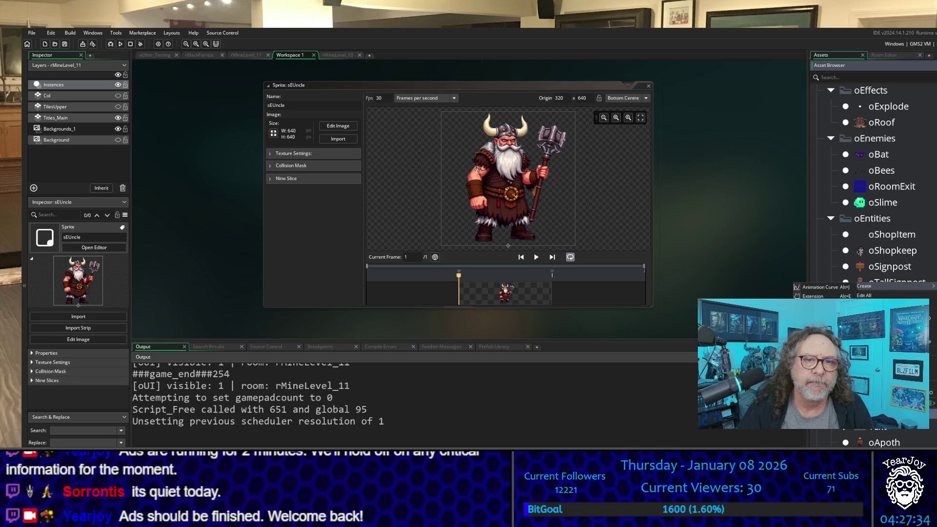
{"action": "left_click", "coordinate": [816, 324]}
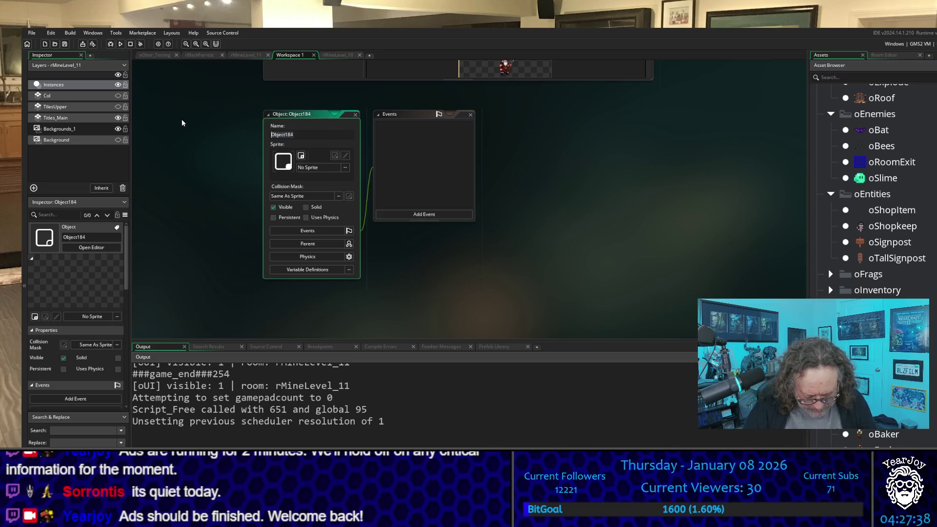
Step: Name the object oEUncle and assign sEUncle from Sprites > TownsPeople as its sprite
{"action": "type", "text": "oE"}
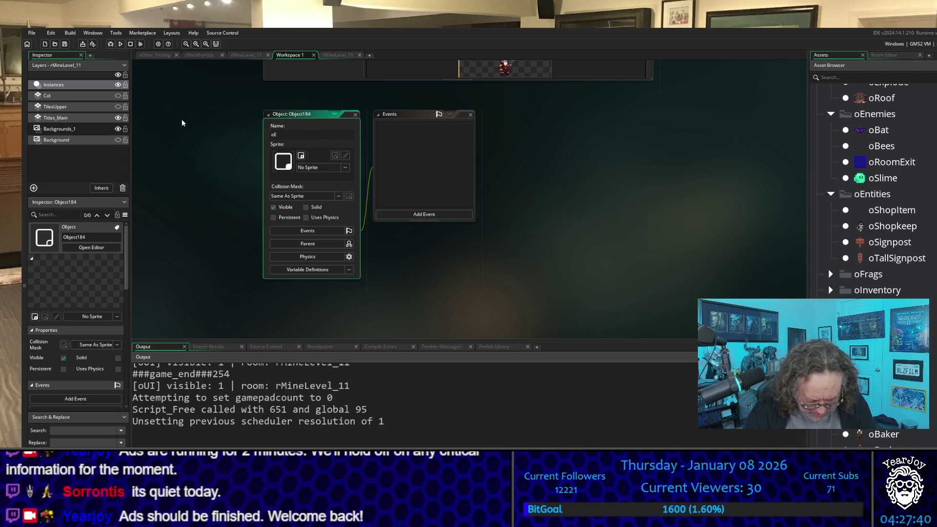
{"action": "type", "text": "Uncle"}
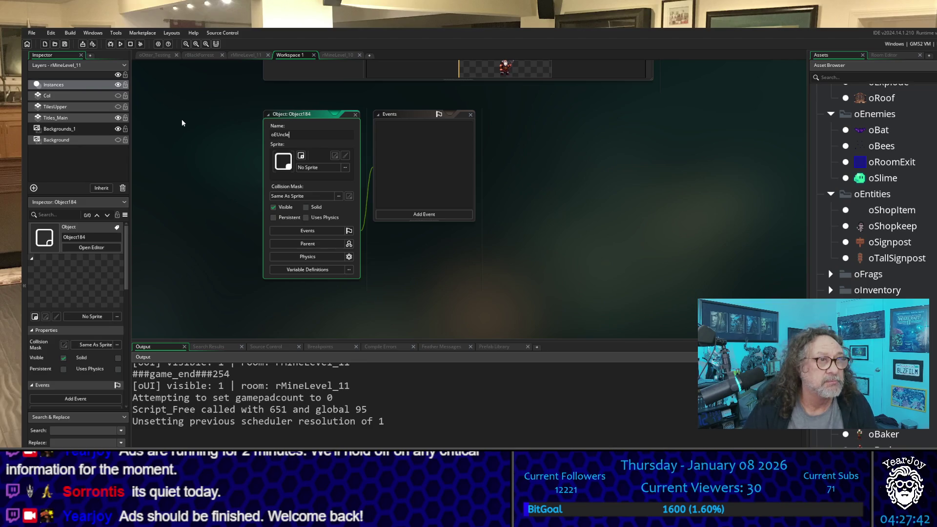
{"action": "left_click", "coordinate": [323, 167]}
{"action": "double_click", "coordinate": [405, 185]}
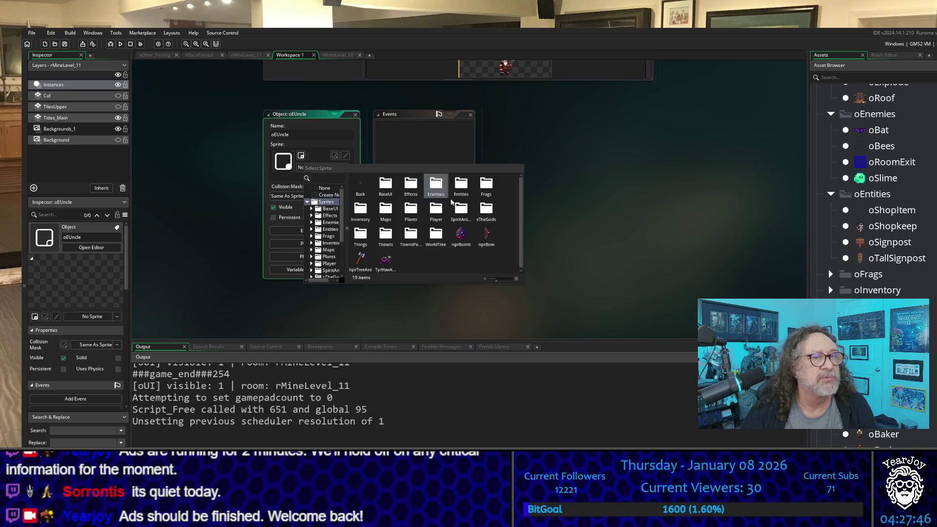
{"action": "double_click", "coordinate": [412, 231]}
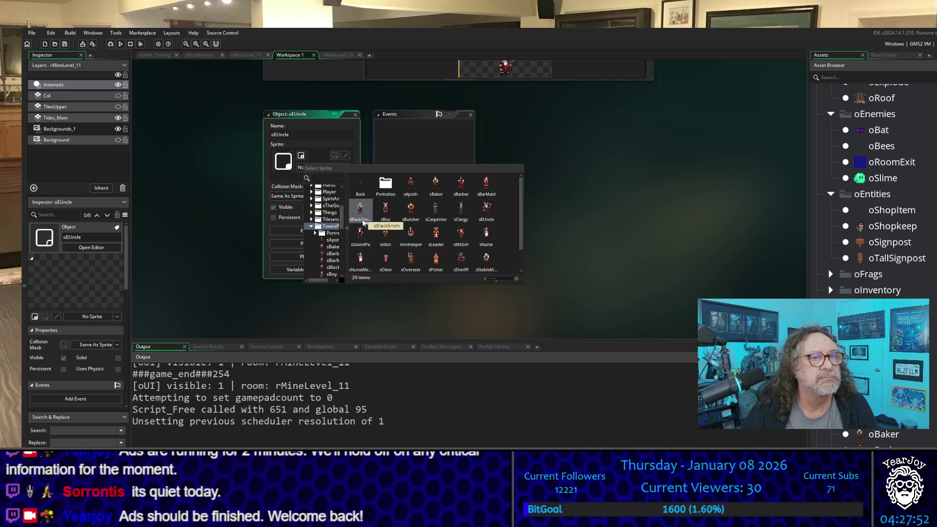
{"action": "double_click", "coordinate": [483, 208]}
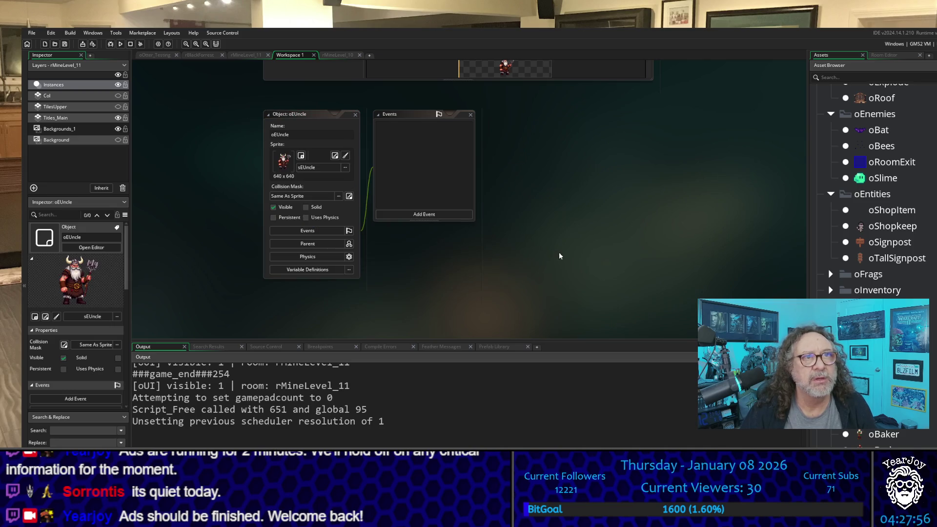
{"action": "scroll", "coordinate": [558, 255], "scroll_direction": "up", "scroll_amount": 4}
Step: Drag an oEUncle instance from the asset tree into the rMineLevel_11 room
{"action": "left_click", "coordinate": [249, 55]}
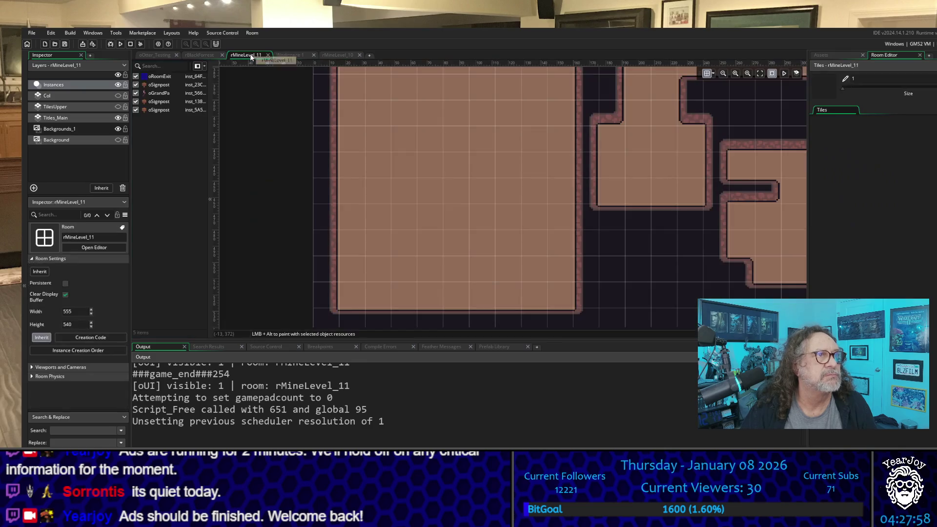
{"action": "scroll", "coordinate": [429, 192], "scroll_direction": "up", "scroll_amount": 2}
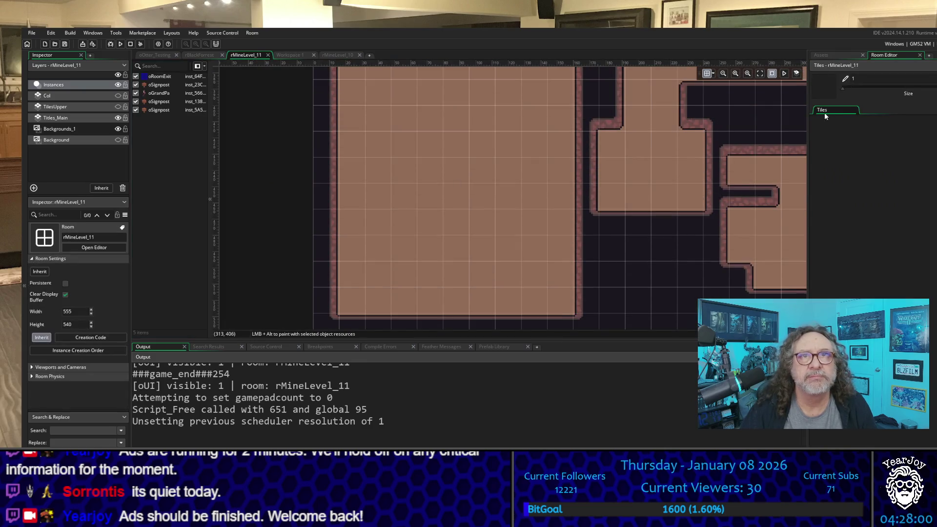
{"action": "left_click", "coordinate": [826, 55]}
{"action": "scroll", "coordinate": [887, 252], "scroll_direction": "down", "scroll_amount": 5}
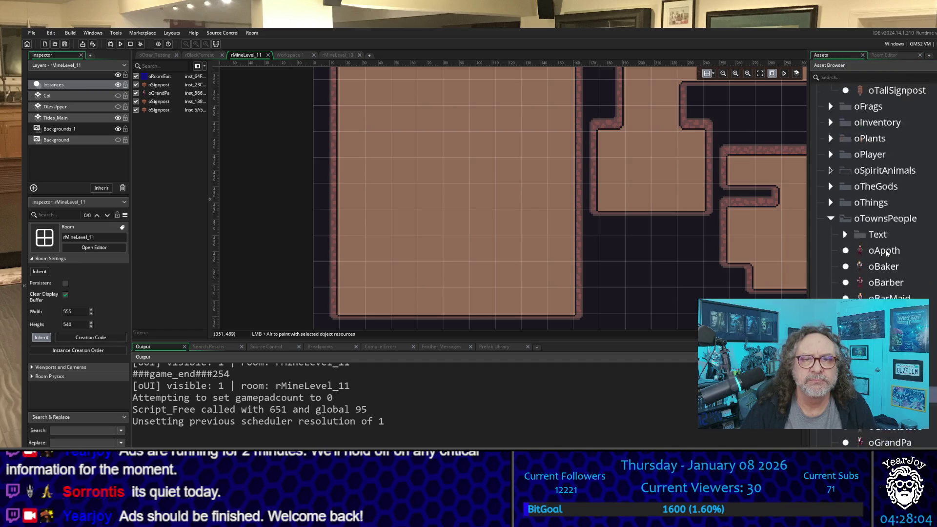
{"action": "scroll", "coordinate": [887, 253], "scroll_direction": "down", "scroll_amount": 3}
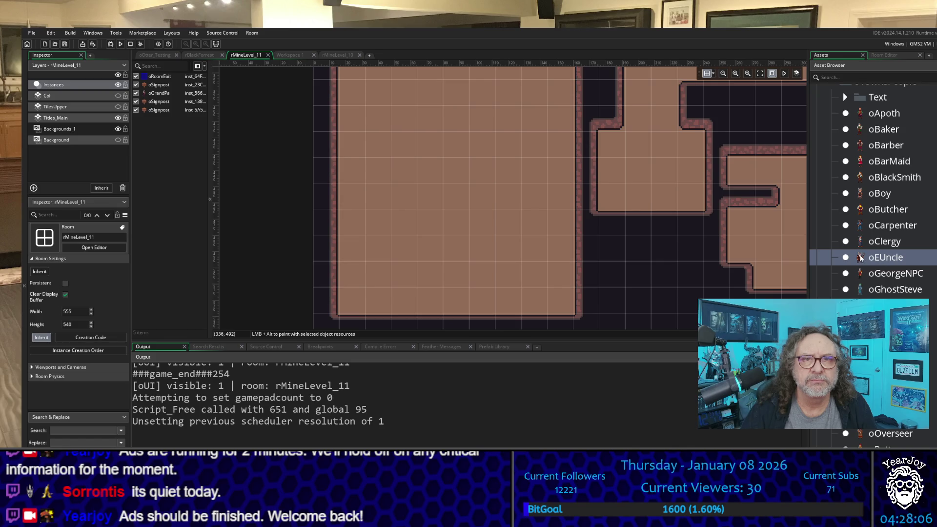
{"action": "mouse_move", "coordinate": [860, 259]}
{"action": "left_mouse_down"}
{"action": "mouse_move", "coordinate": [439, 203]}
{"action": "mouse_move", "coordinate": [460, 283]}
{"action": "mouse_move", "coordinate": [486, 306]}
{"action": "left_mouse_up"}
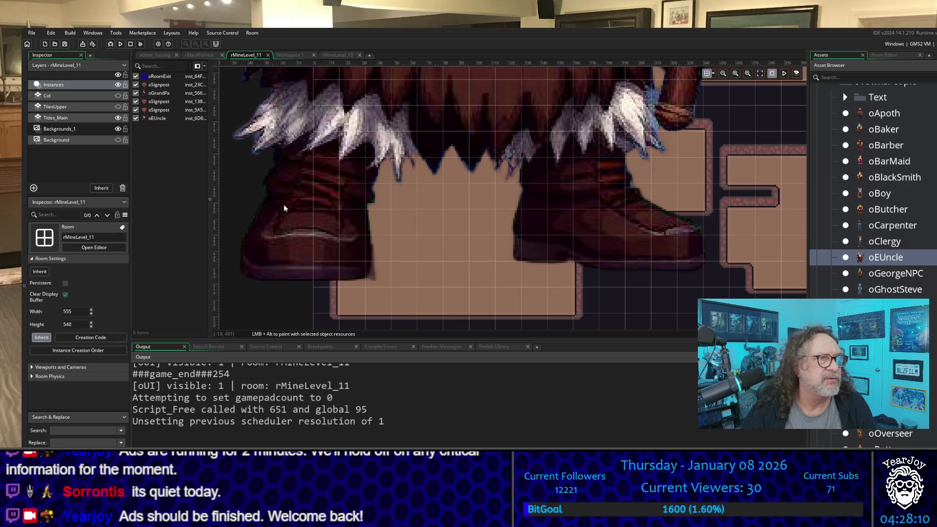
Step: Set the oEUncle instance's Scale X and Scale Y to 0.055
{"action": "left_click", "coordinate": [376, 232]}
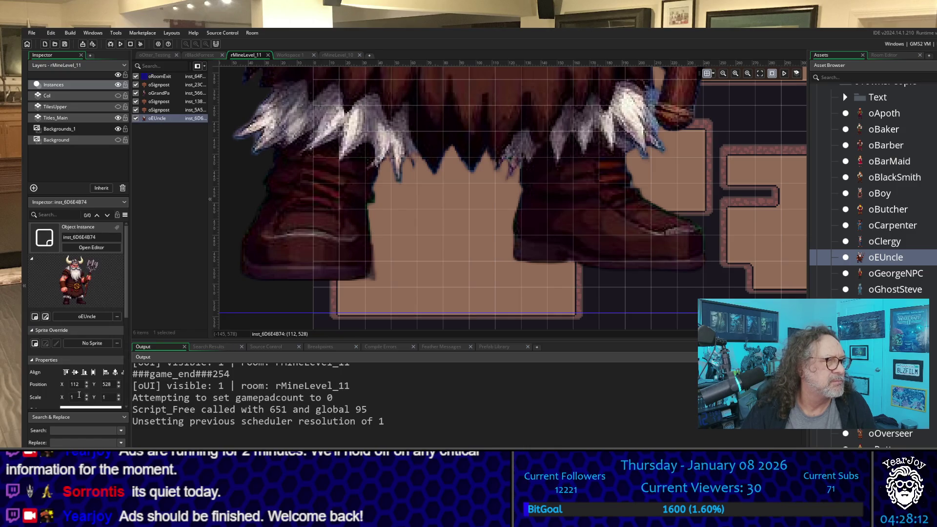
{"action": "double_click", "coordinate": [78, 397]}
{"action": "type", "text": "0"}
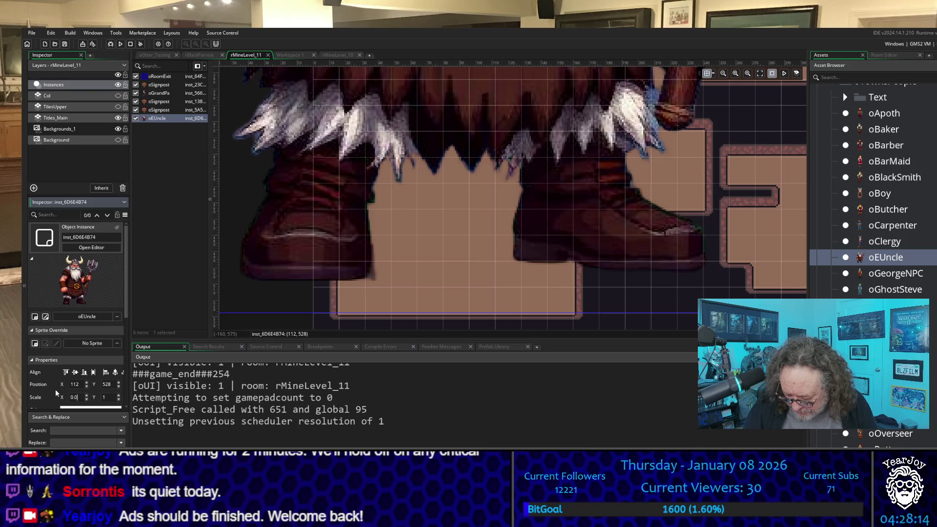
{"action": "type", "text": "55"}
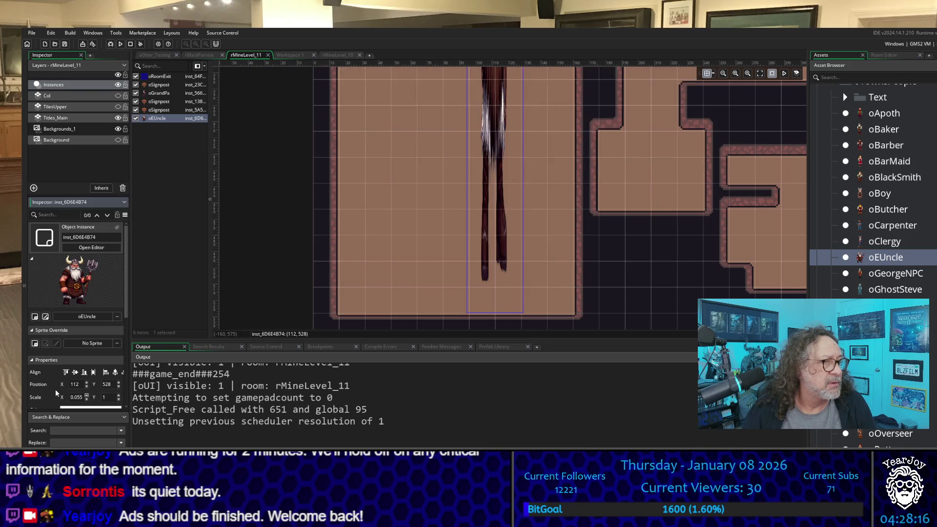
{"action": "key", "text": "Tab"}
{"action": "type", "text": "0.055"}
{"action": "key", "text": "Return"}
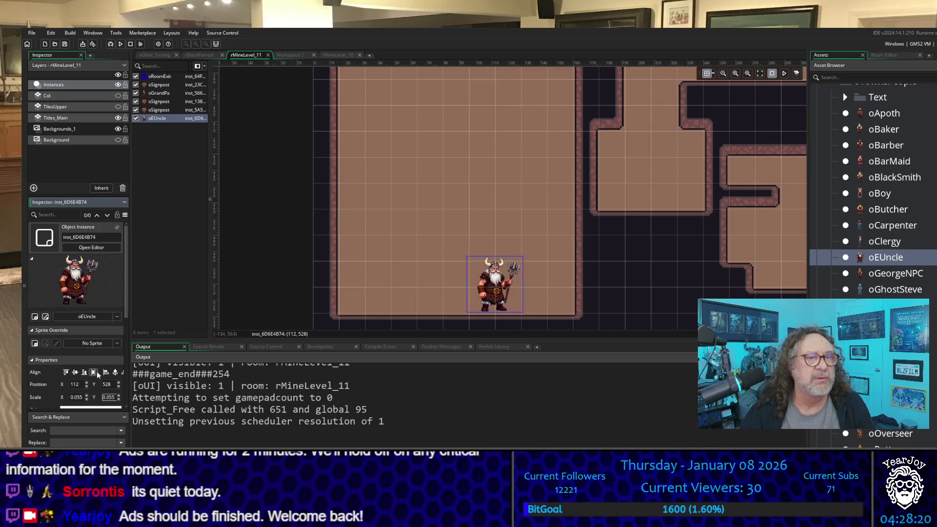
Step: Increase oEUncle's vertical scale to 0.07
{"action": "left_click_drag", "start_coordinate": [487, 288], "coordinate": [488, 187]}
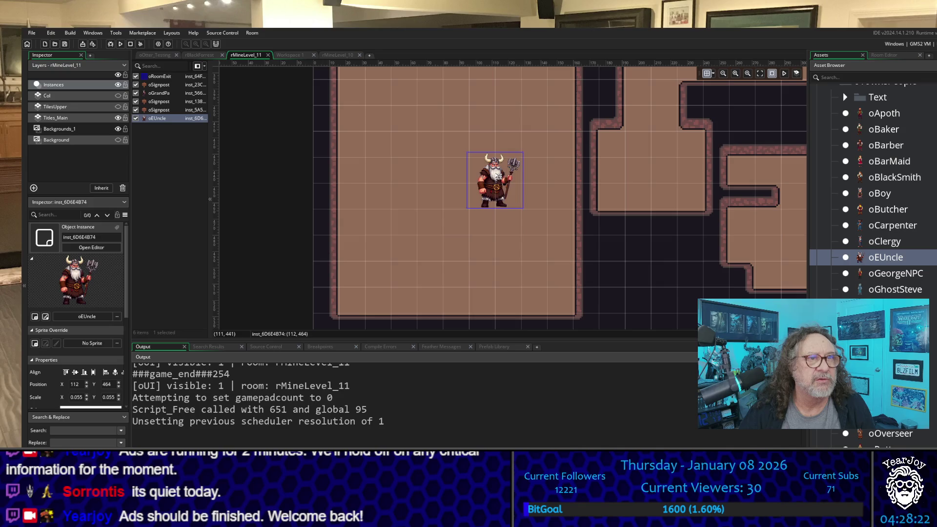
{"action": "scroll", "coordinate": [499, 176], "scroll_direction": "up", "scroll_amount": 5}
{"action": "scroll", "coordinate": [502, 181], "scroll_direction": "down", "scroll_amount": 10}
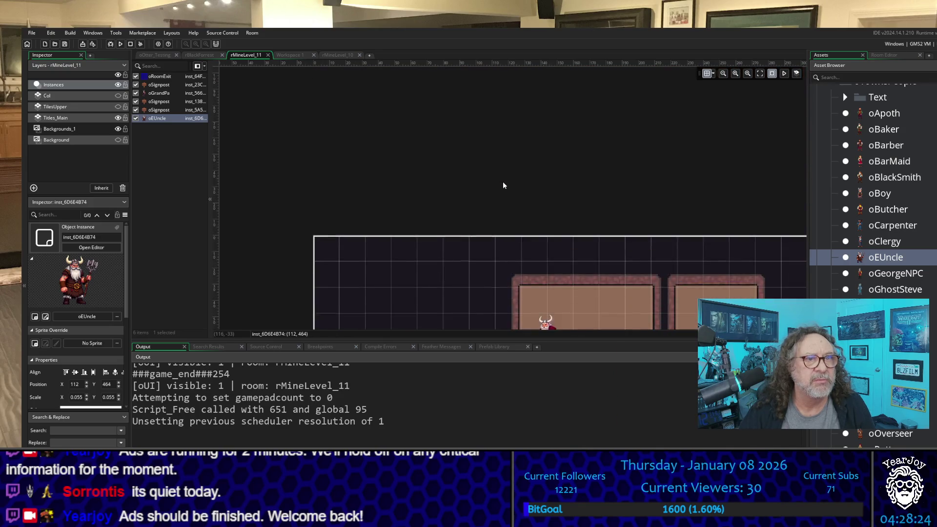
{"action": "scroll", "coordinate": [502, 185], "scroll_direction": "up", "scroll_amount": 10}
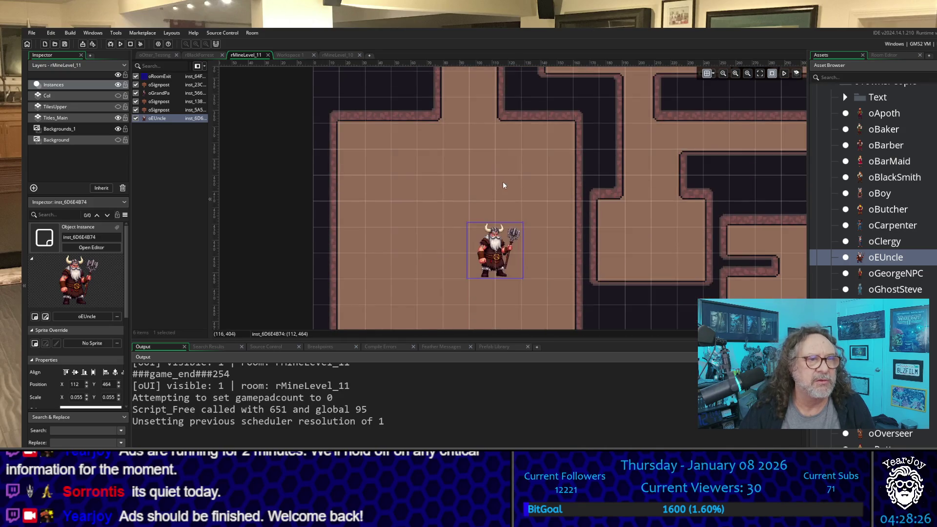
{"action": "left_click", "coordinate": [109, 397]}
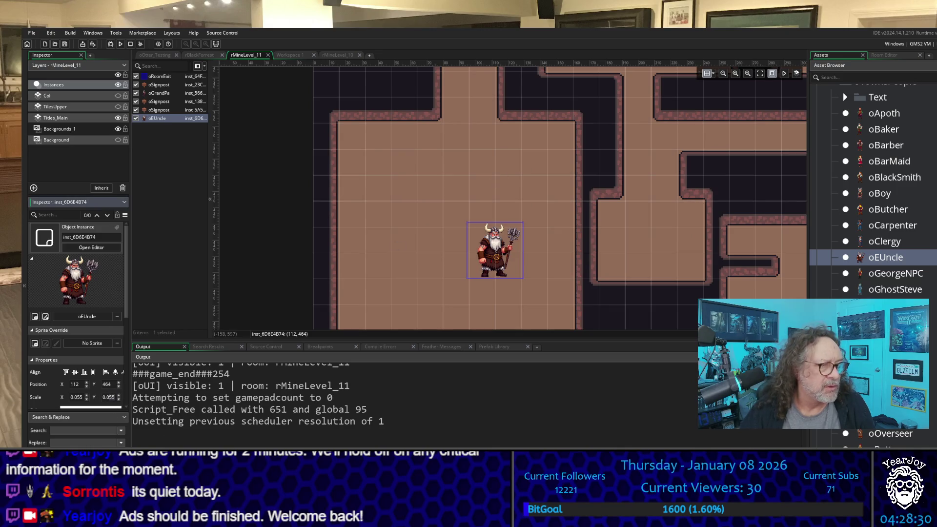
{"action": "type", "text": "0.06"}
{"action": "key", "text": "Return"}
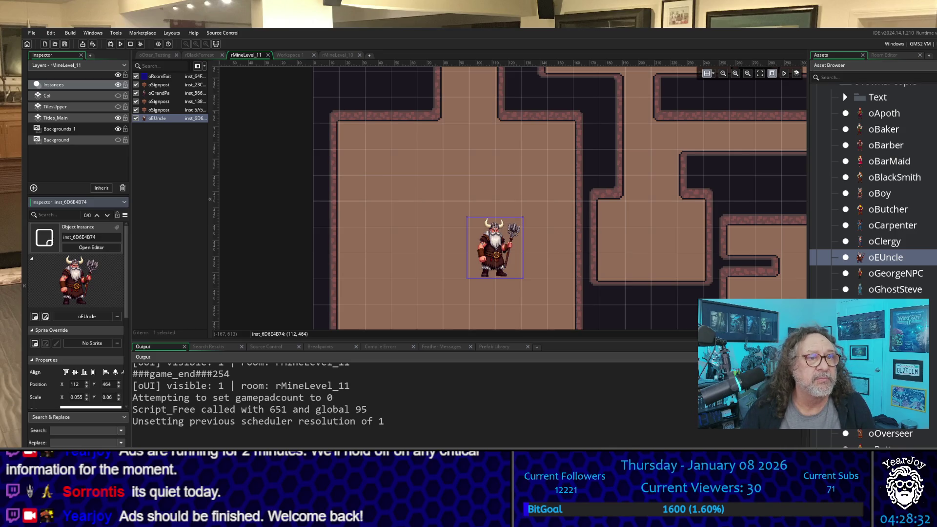
{"action": "left_click", "coordinate": [107, 397]}
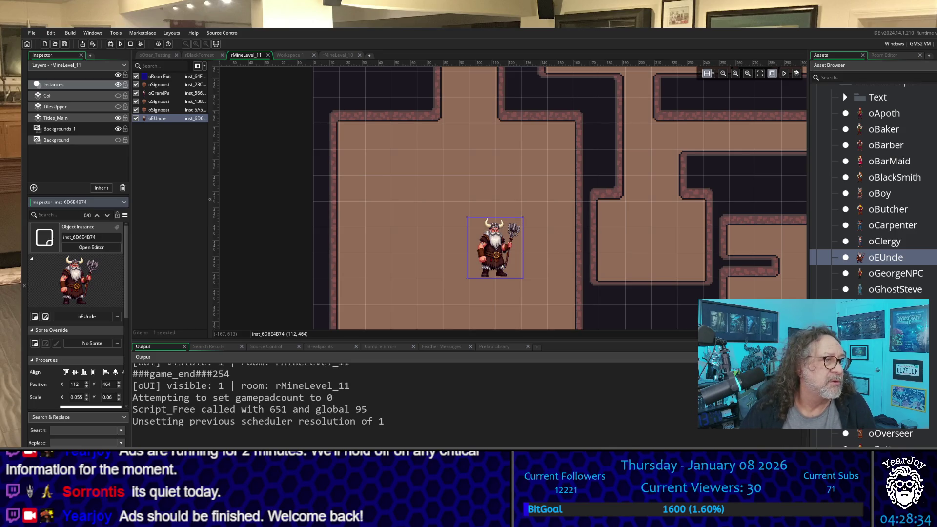
{"action": "double_click", "coordinate": [105, 396]}
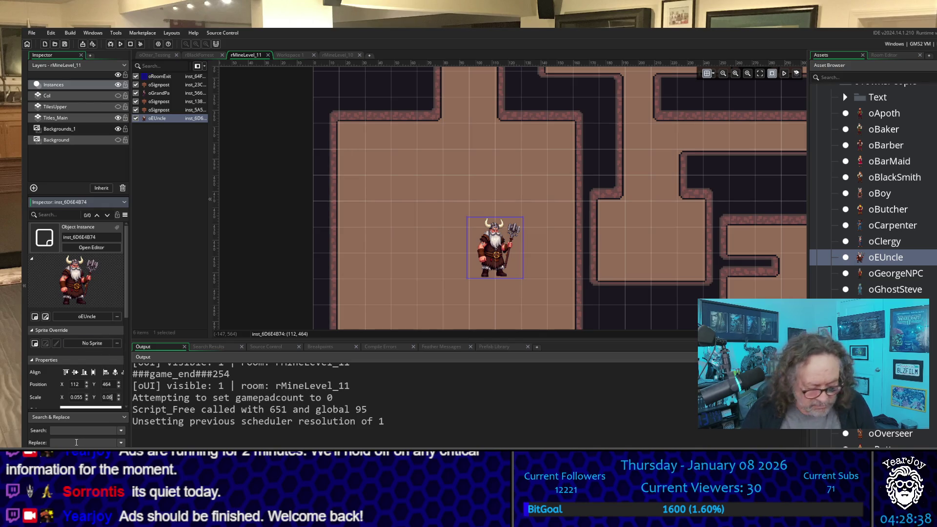
{"action": "key", "text": "BackSpace"}
{"action": "type", "text": "7"}
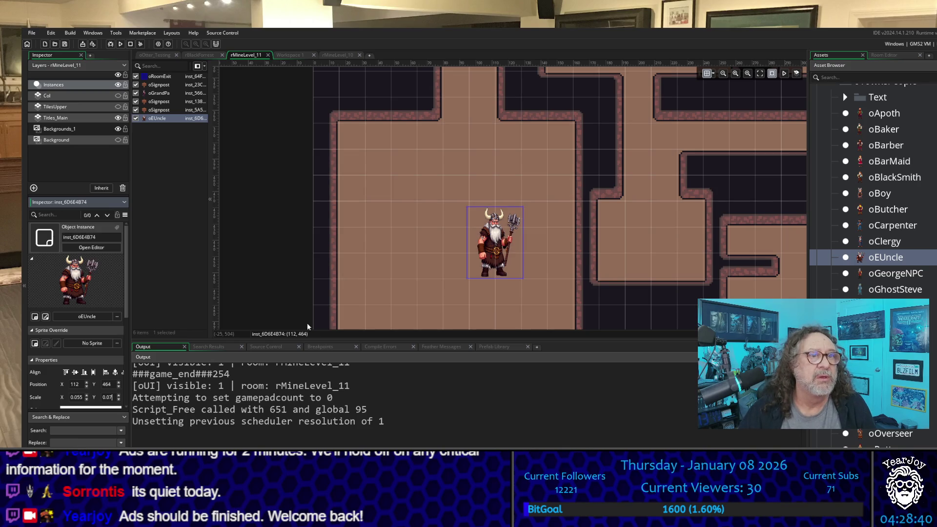
Step: Move oEUncle up the room to 176, 80 beside Grandpa
{"action": "left_click_drag", "start_coordinate": [500, 239], "coordinate": [496, 109]}
{"action": "scroll", "coordinate": [478, 149], "scroll_direction": "up", "scroll_amount": 3}
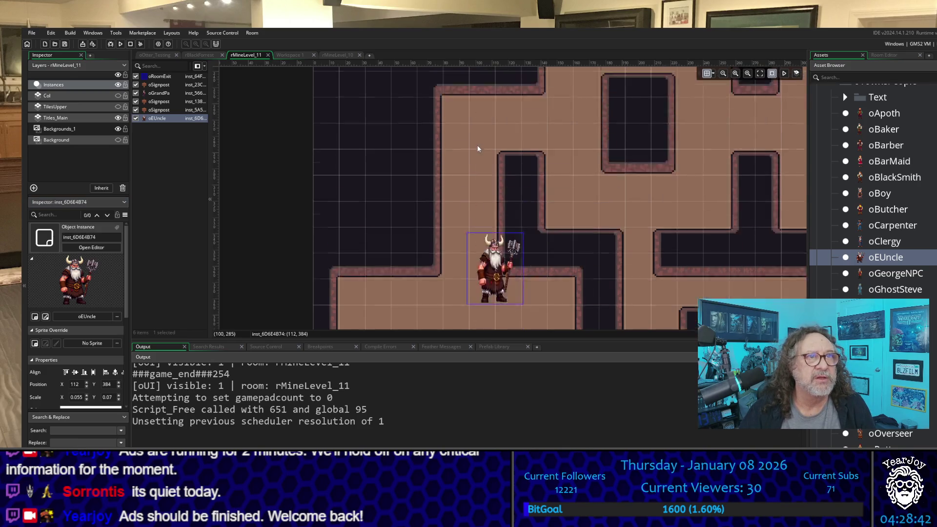
{"action": "mouse_move", "coordinate": [516, 299]}
{"action": "left_mouse_down"}
{"action": "mouse_move", "coordinate": [569, 210]}
{"action": "mouse_move", "coordinate": [595, 131]}
{"action": "left_mouse_up"}
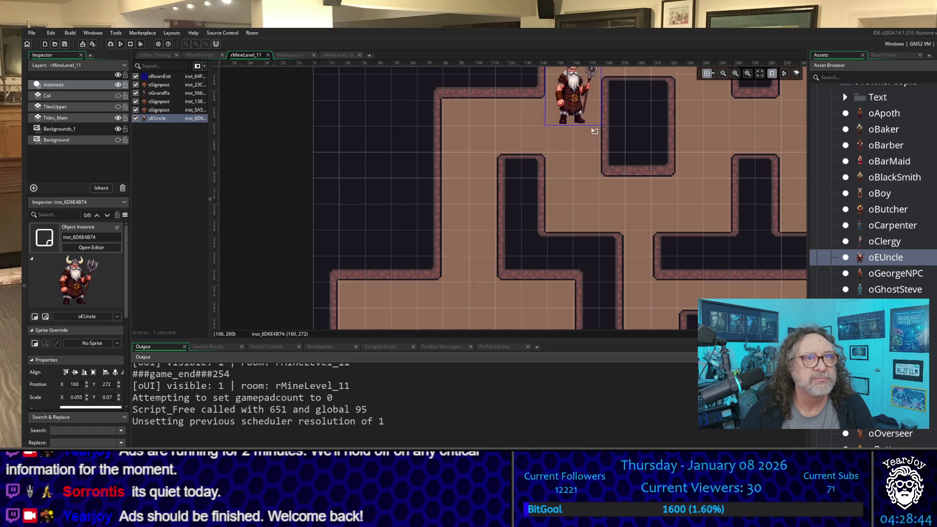
{"action": "scroll", "coordinate": [594, 131], "scroll_direction": "up", "scroll_amount": 3}
{"action": "left_click_drag", "start_coordinate": [568, 293], "coordinate": [627, 197]}
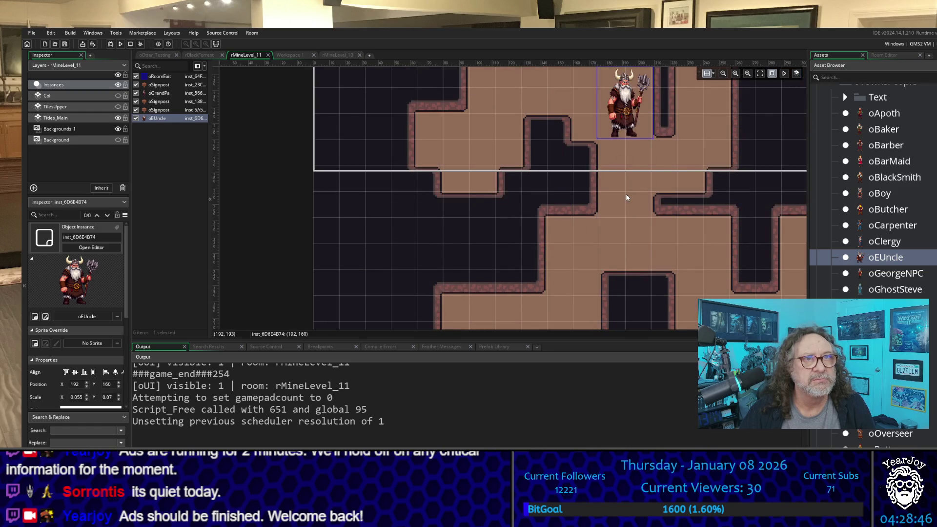
{"action": "scroll", "coordinate": [628, 198], "scroll_direction": "up", "scroll_amount": 3}
{"action": "left_click_drag", "start_coordinate": [616, 312], "coordinate": [591, 184]}
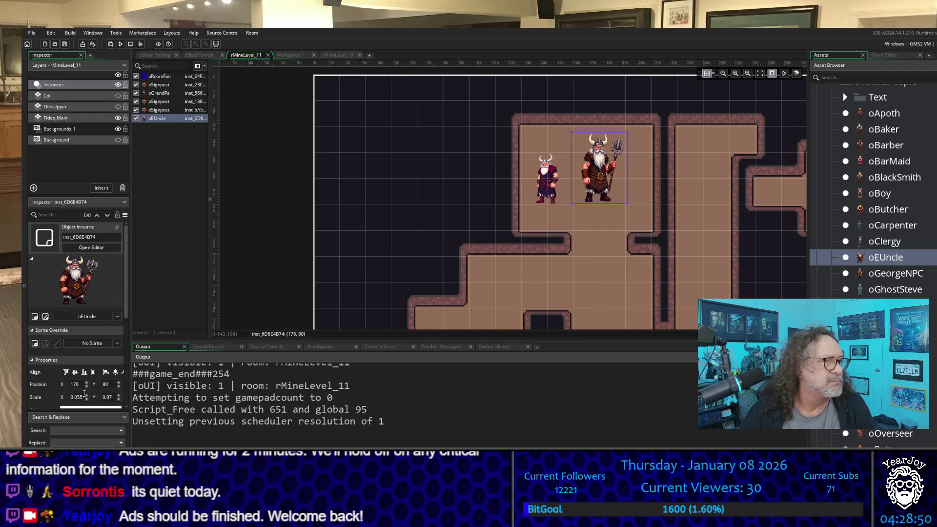
Step: Change oEUncle's Scale Y back to 0.055 and Scale X to 0.04
{"action": "left_click", "coordinate": [96, 398]}
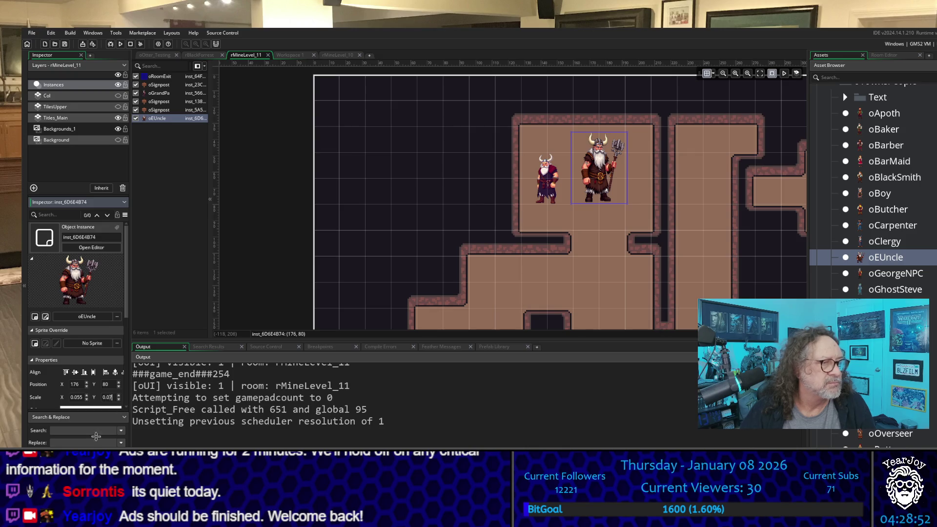
{"action": "key", "text": "Return"}
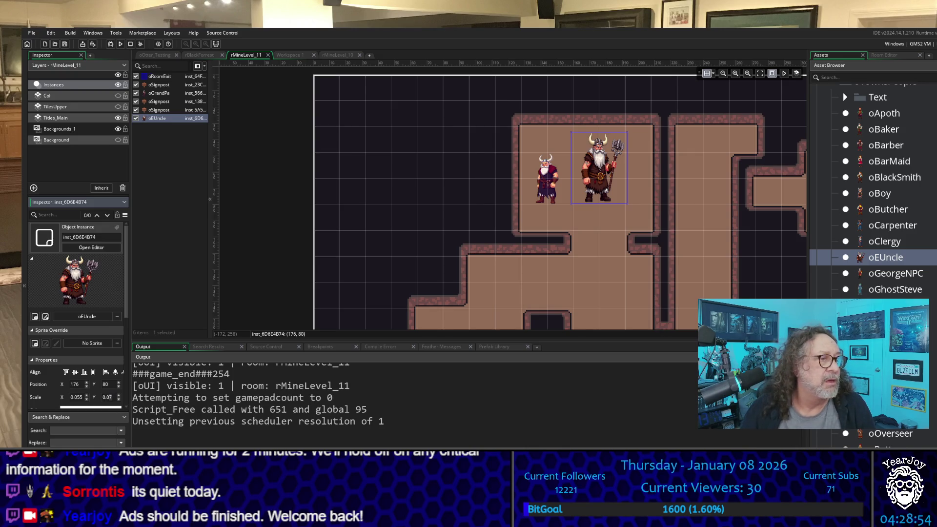
{"action": "key", "text": "BackSpace"}
{"action": "type", "text": "55"}
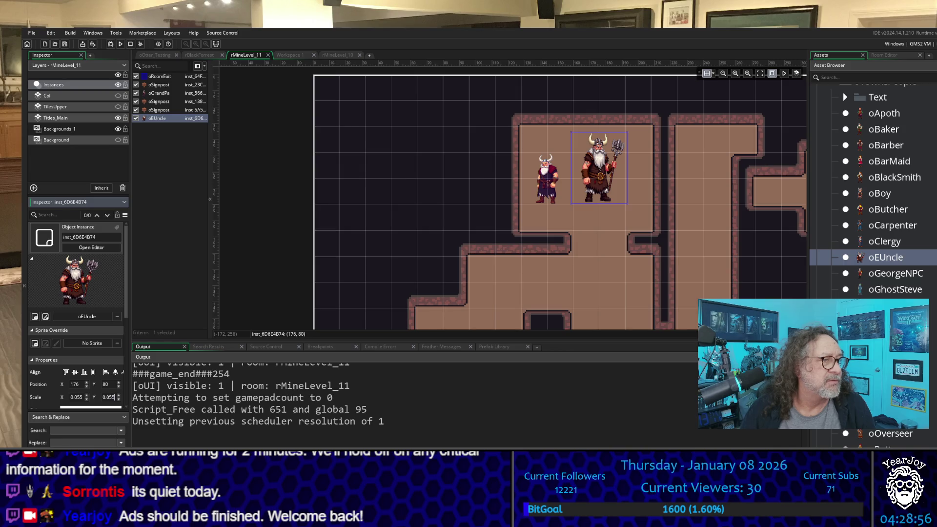
{"action": "key", "text": "Return"}
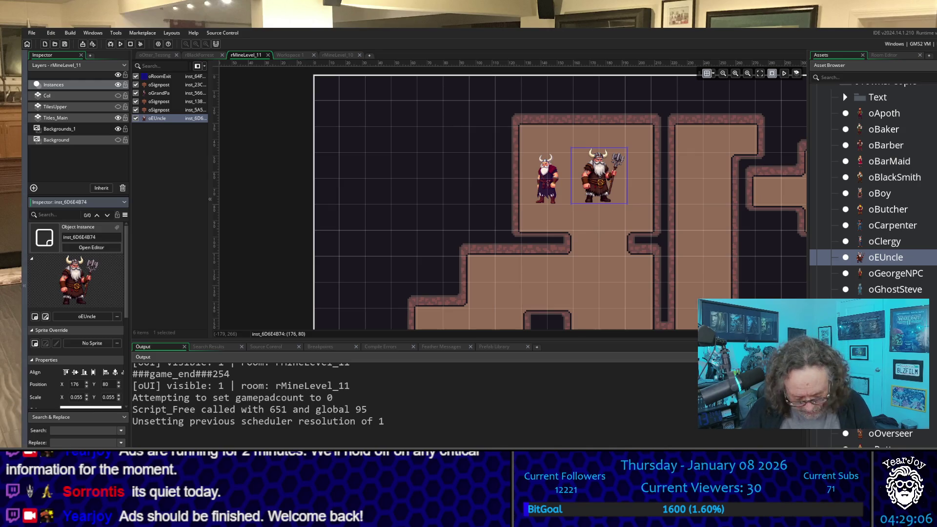
{"action": "key", "text": "BackSpace"}
{"action": "key", "text": "BackSpace"}
{"action": "type", "text": "4"}
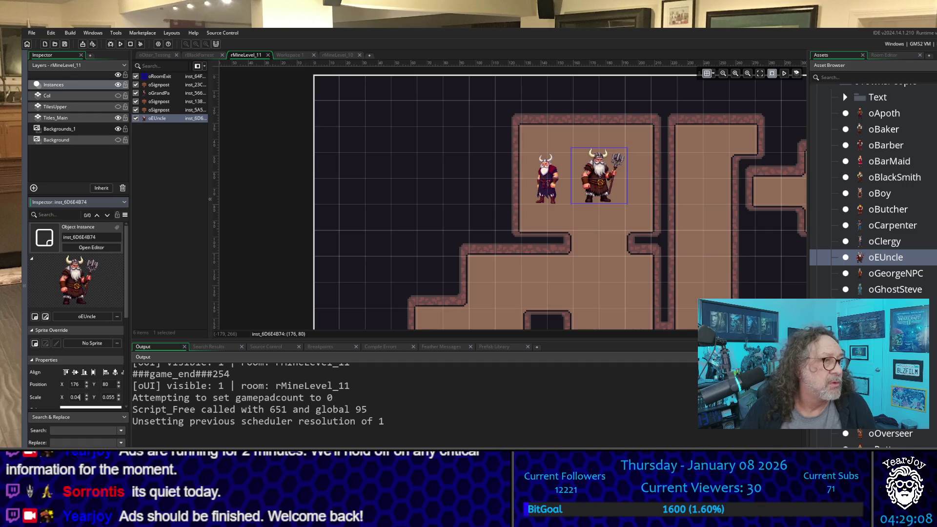
{"action": "key", "text": "Return"}
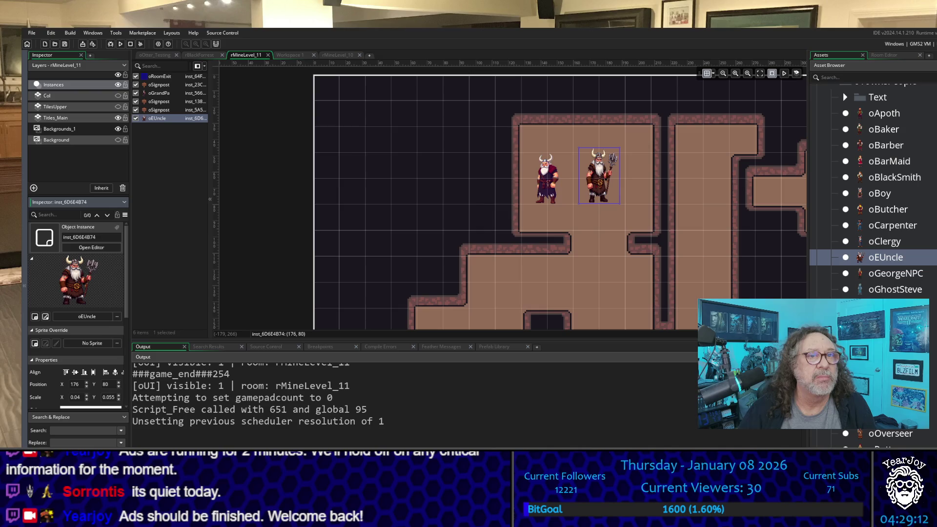
Step: Test the Scale Y spinner, then set oEUncle's vertical scale to 0.048
{"action": "left_click", "coordinate": [119, 400]}
{"action": "left_click", "coordinate": [119, 400]}
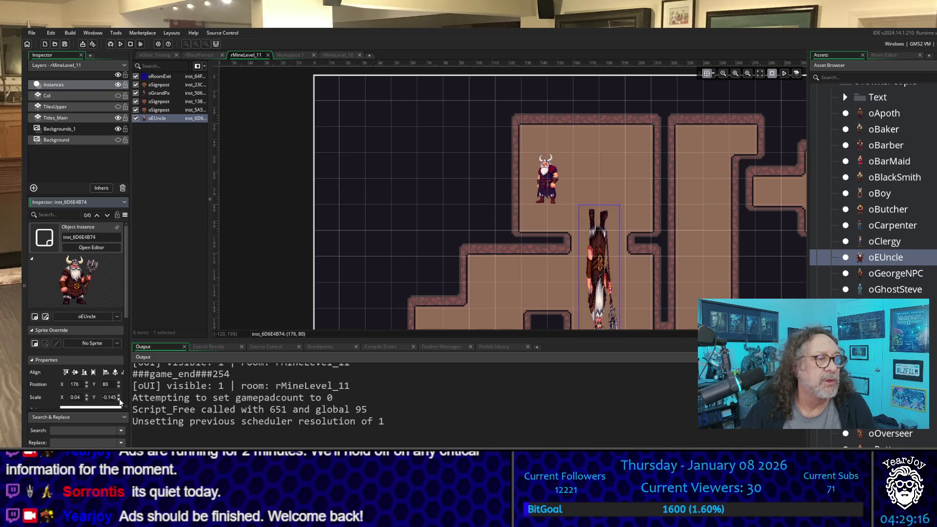
{"action": "left_click", "coordinate": [119, 396]}
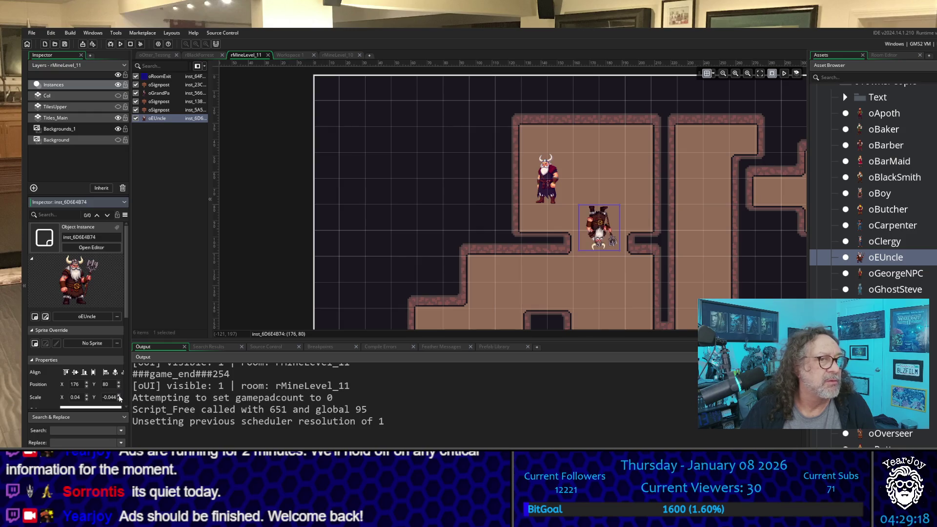
{"action": "left_click", "coordinate": [119, 396]}
{"action": "type", "text": "5000"}
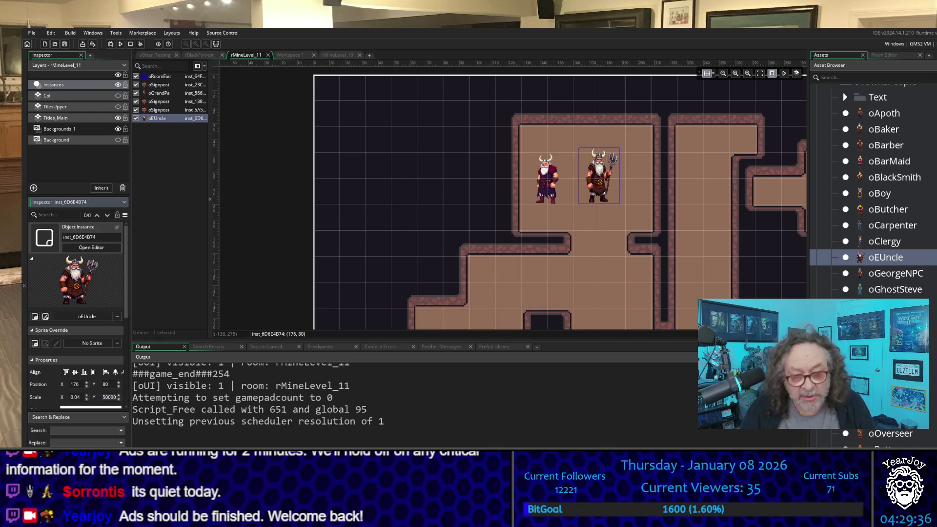
{"action": "type", "text": "0.04"}
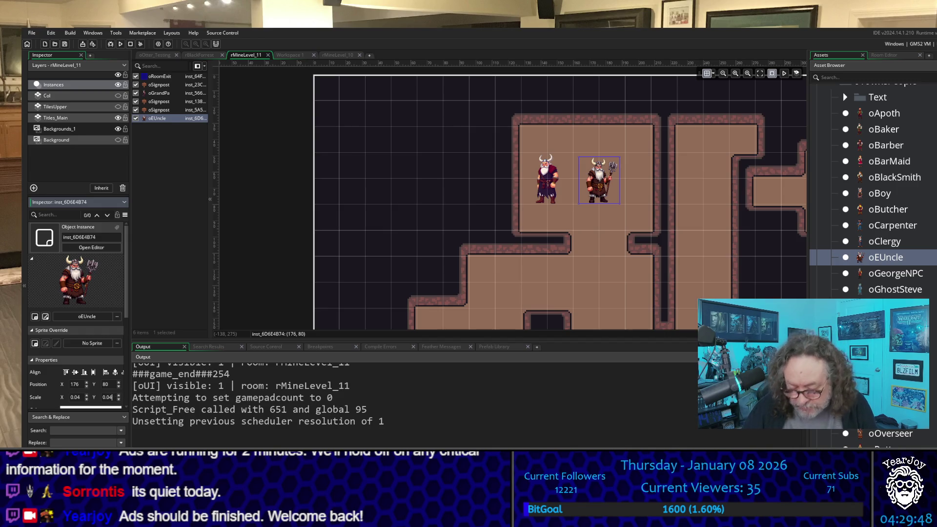
{"action": "type", "text": "7"}
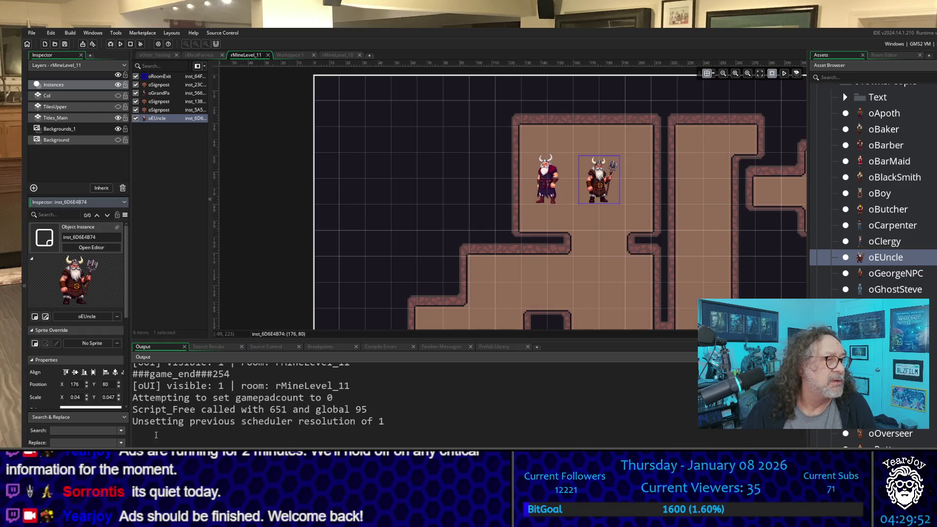
{"action": "key", "text": "BackSpace"}
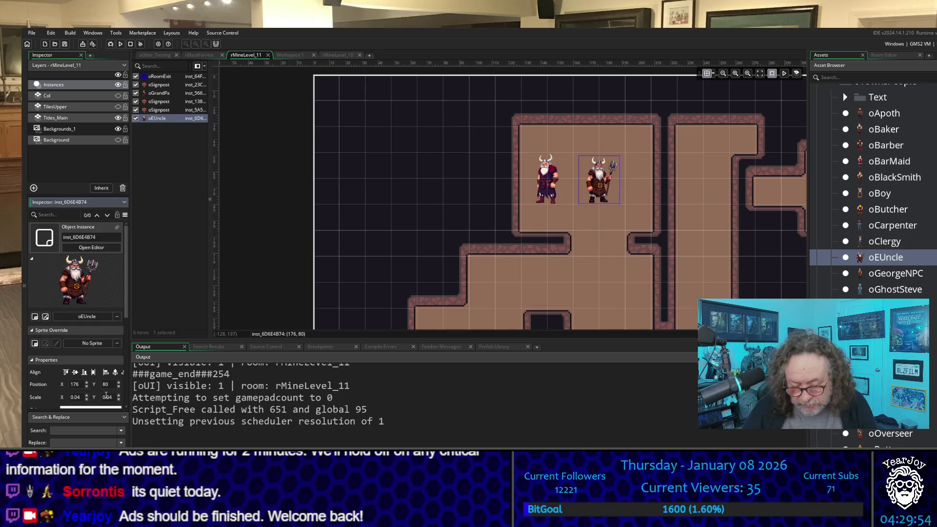
{"action": "type", "text": "8"}
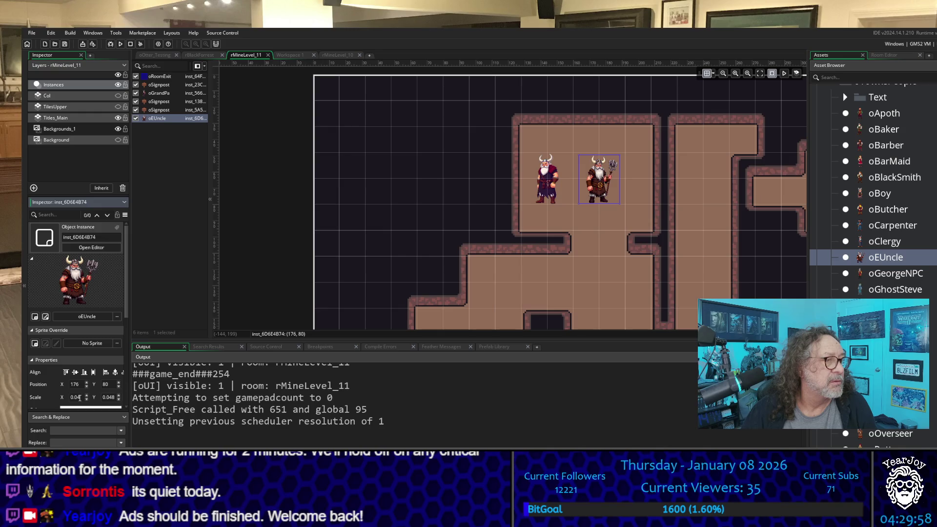
{"action": "key", "text": "BackSpace"}
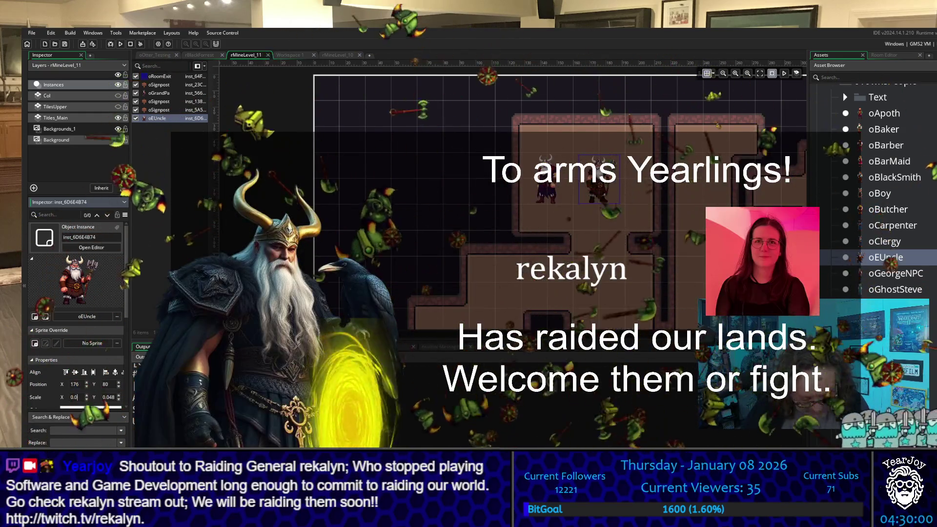
Step: Change oEUncle's Scale X value from 0.04 to 0.03
{"action": "type", "text": "3"}
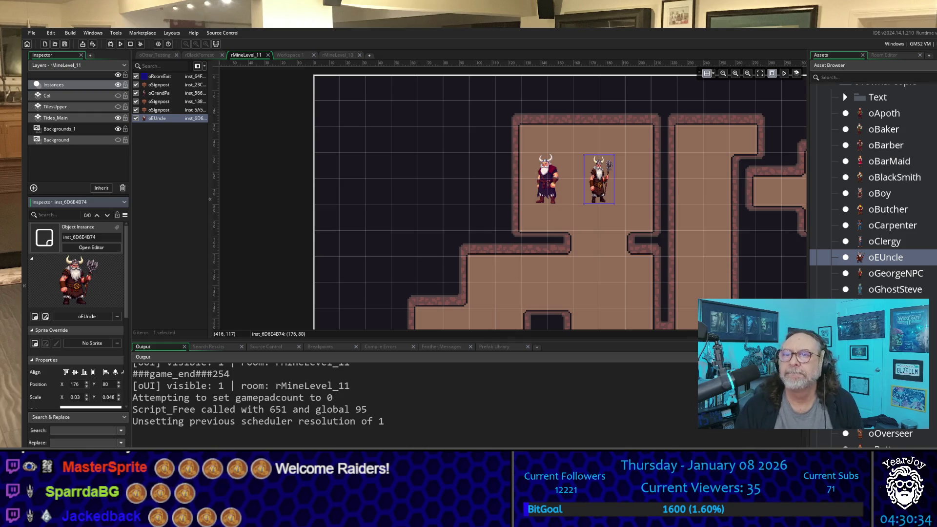
Step: Deselect oEUncle and compare its size beside Grandpa in the upper chamber
{"action": "left_click", "coordinate": [569, 184]}
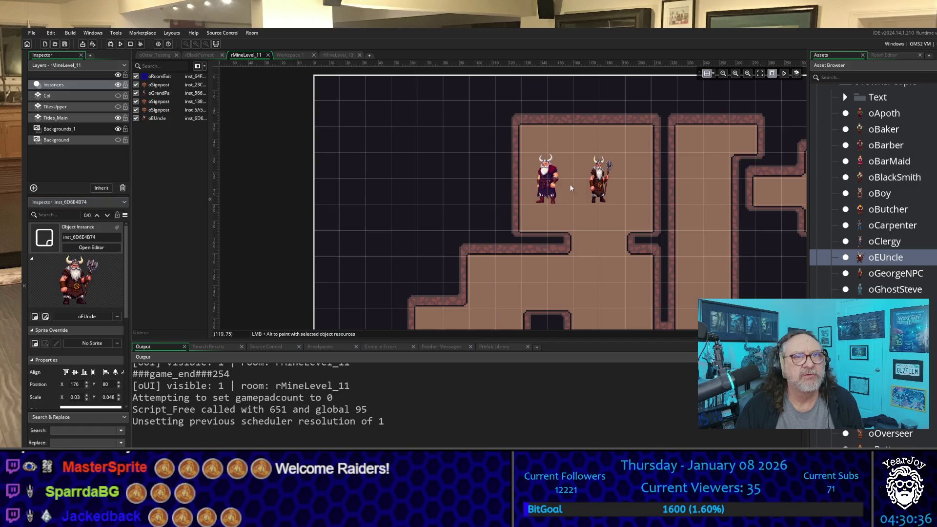
{"action": "scroll", "coordinate": [604, 188], "scroll_direction": "up", "scroll_amount": 4}
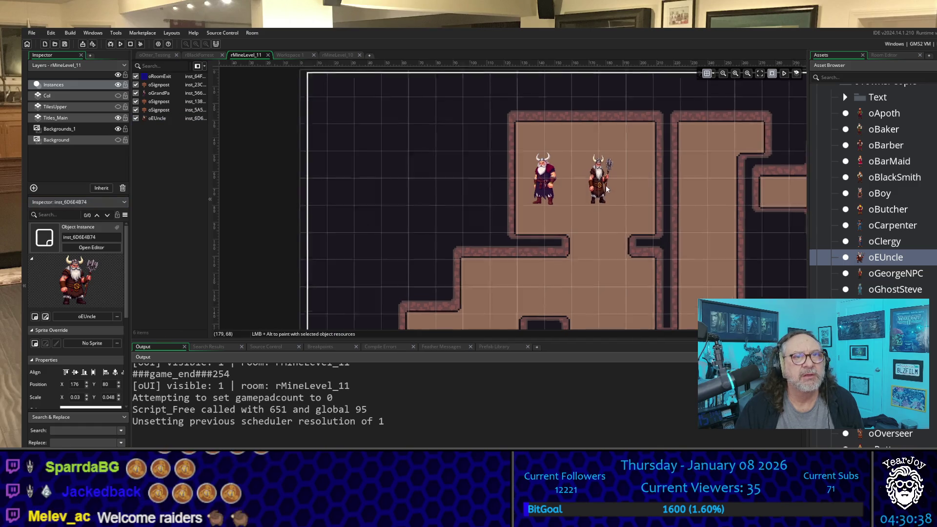
{"action": "scroll", "coordinate": [586, 104], "scroll_direction": "up", "scroll_amount": 1}
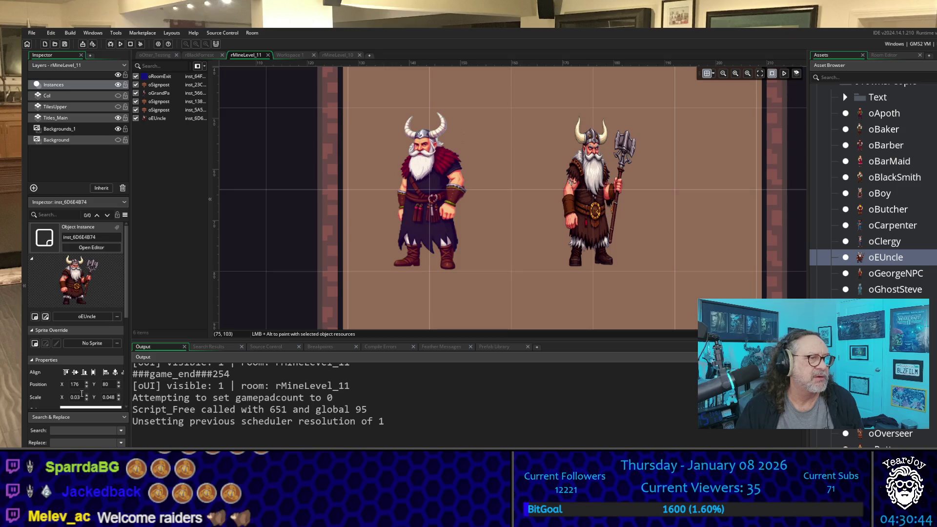
Step: Try a 0.05 horizontal scale on oEUncle, then settle back on 0.04
{"action": "left_click", "coordinate": [84, 396]}
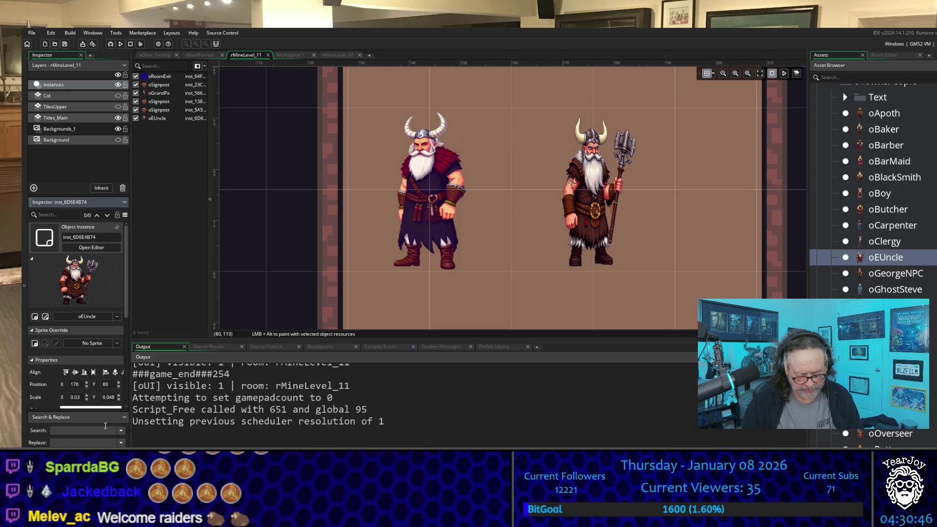
{"action": "key", "text": "BackSpace"}
{"action": "key", "text": "Return"}
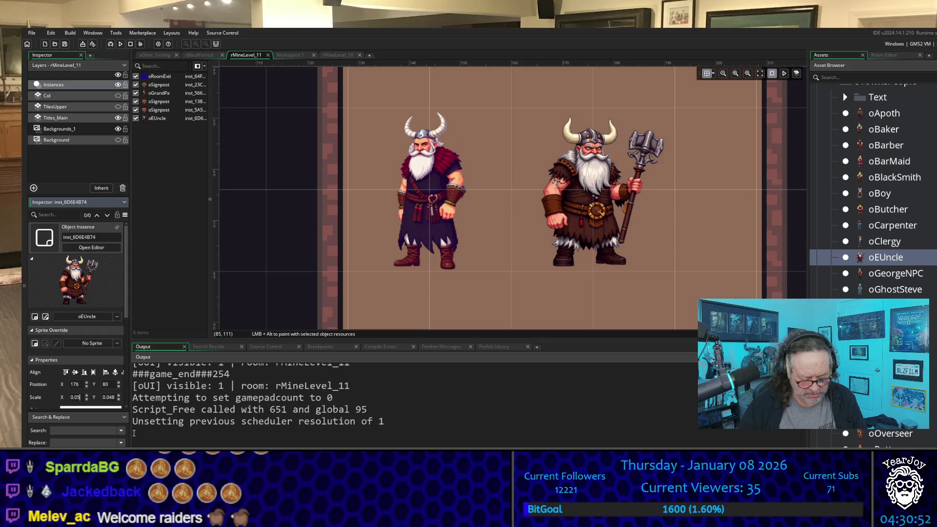
{"action": "type", "text": "4"}
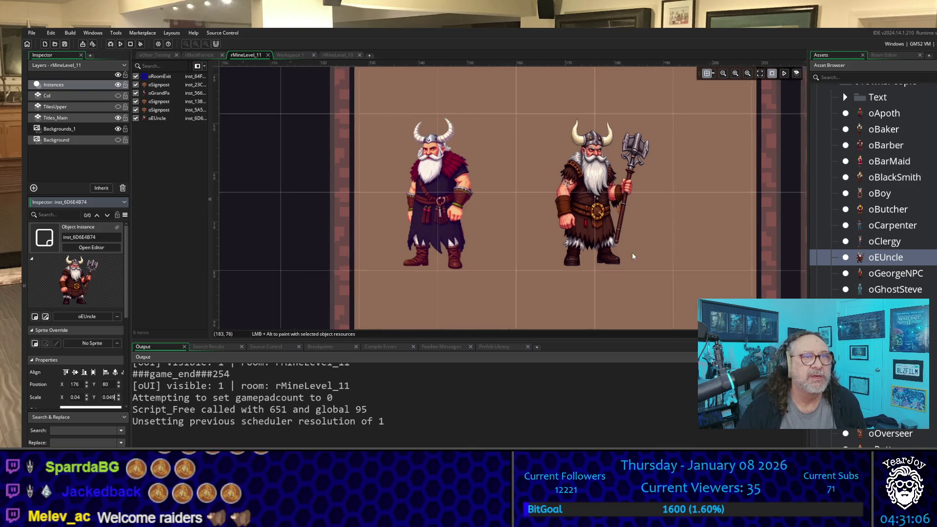
{"action": "scroll", "coordinate": [630, 259], "scroll_direction": "down", "scroll_amount": 4}
{"action": "scroll", "coordinate": [614, 197], "scroll_direction": "down", "scroll_amount": 1}
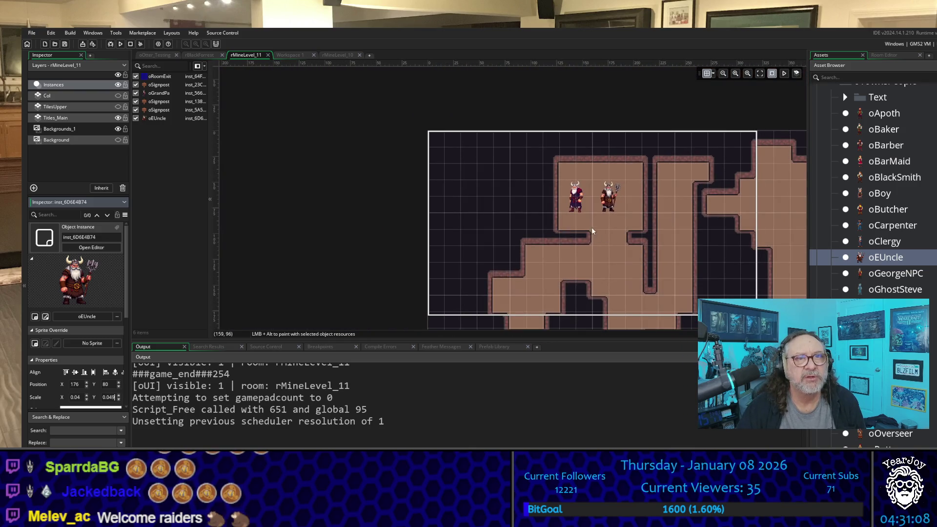
Step: Drag oEUncle down through the mine to a lower chamber at position 96, 512
{"action": "scroll", "coordinate": [590, 220], "scroll_direction": "down", "scroll_amount": 3}
{"action": "mouse_move", "coordinate": [614, 97]}
{"action": "left_mouse_down"}
{"action": "mouse_move", "coordinate": [582, 278]}
{"action": "mouse_move", "coordinate": [536, 329]}
{"action": "left_mouse_up"}
{"action": "scroll", "coordinate": [535, 255], "scroll_direction": "down", "scroll_amount": 2}
{"action": "scroll", "coordinate": [535, 256], "scroll_direction": "down", "scroll_amount": 2}
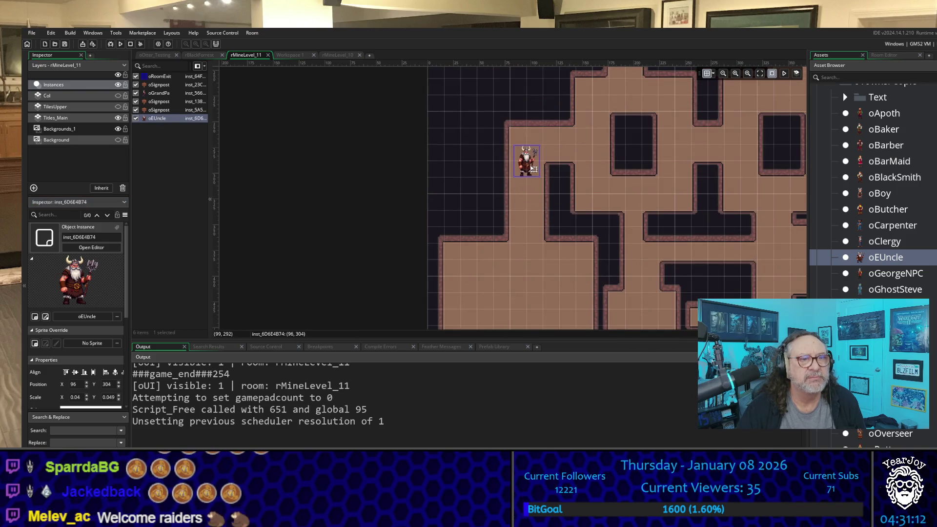
{"action": "mouse_move", "coordinate": [533, 169]}
{"action": "left_mouse_down"}
{"action": "mouse_move", "coordinate": [503, 318]}
{"action": "mouse_move", "coordinate": [464, 323]}
{"action": "mouse_move", "coordinate": [468, 303]}
{"action": "left_mouse_up"}
{"action": "scroll", "coordinate": [479, 247], "scroll_direction": "down", "scroll_amount": 4}
{"action": "mouse_move", "coordinate": [466, 149]}
{"action": "left_mouse_down"}
{"action": "mouse_move", "coordinate": [549, 199]}
{"action": "mouse_move", "coordinate": [533, 231]}
{"action": "mouse_move", "coordinate": [516, 233]}
{"action": "mouse_move", "coordinate": [527, 234]}
{"action": "left_mouse_up"}
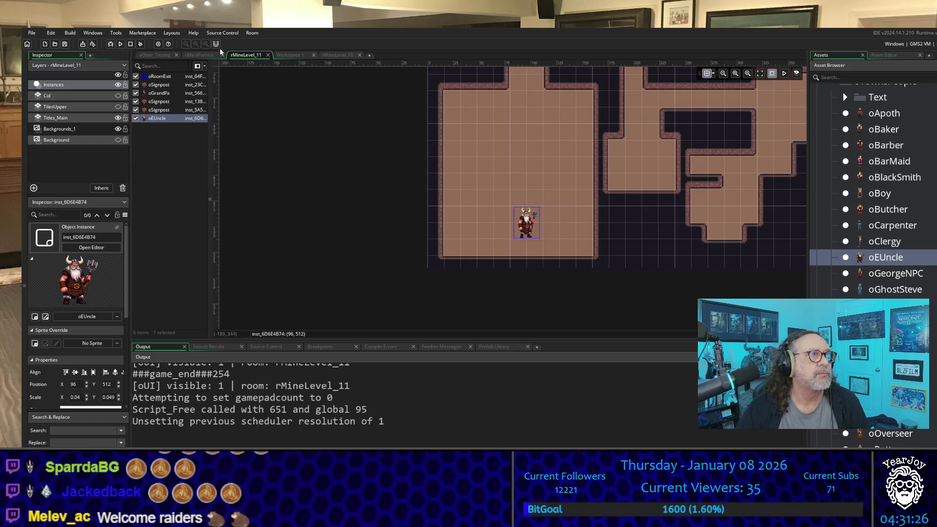
Step: Switch to the oOtter_Testing room and build and run the game with F5
{"action": "left_click", "coordinate": [163, 55]}
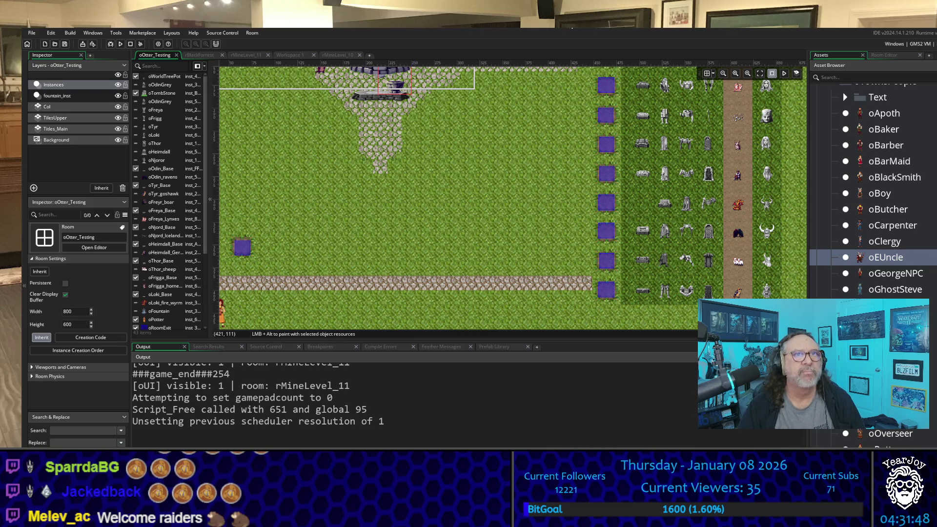
{"action": "key", "text": "F5"}
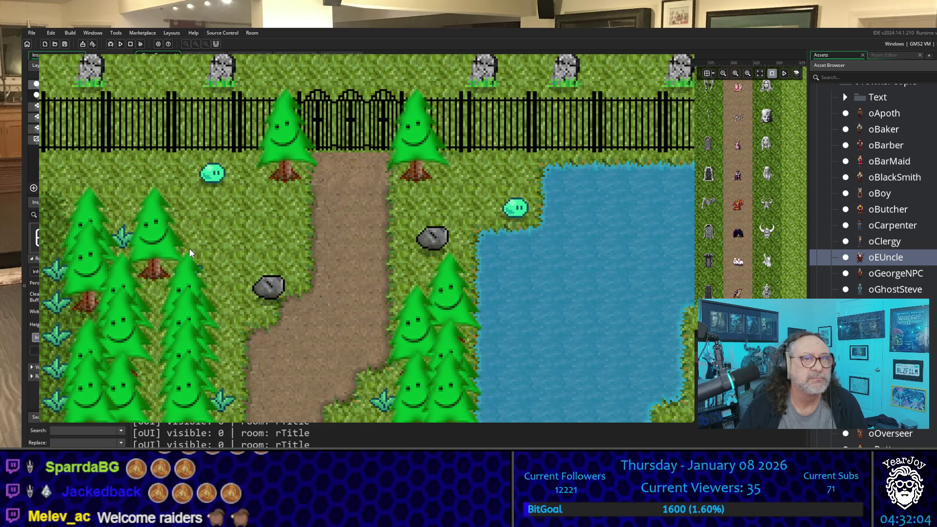
Step: Start playing from the title screen and walk through town into the blacksmith's shop
{"action": "key", "text": "F10"}
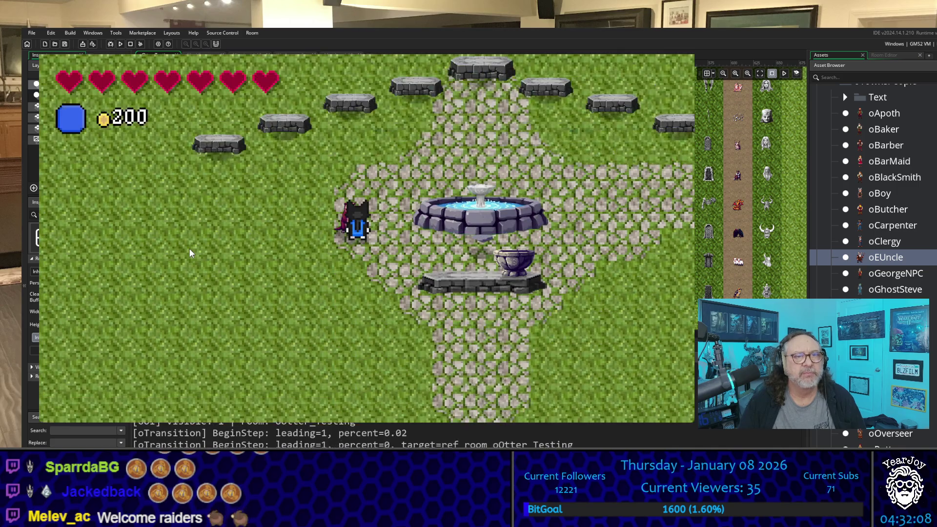
{"action": "key", "text": "Down"}
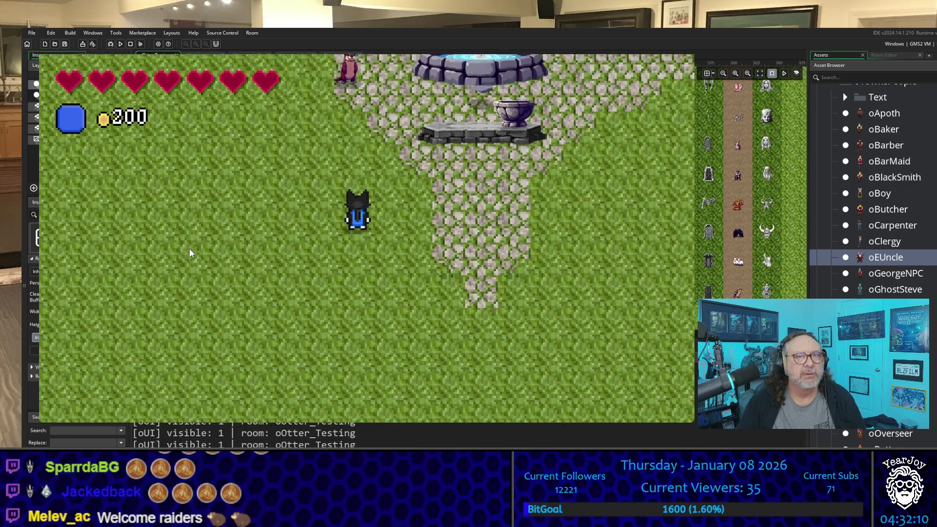
{"action": "key", "text": "Right"}
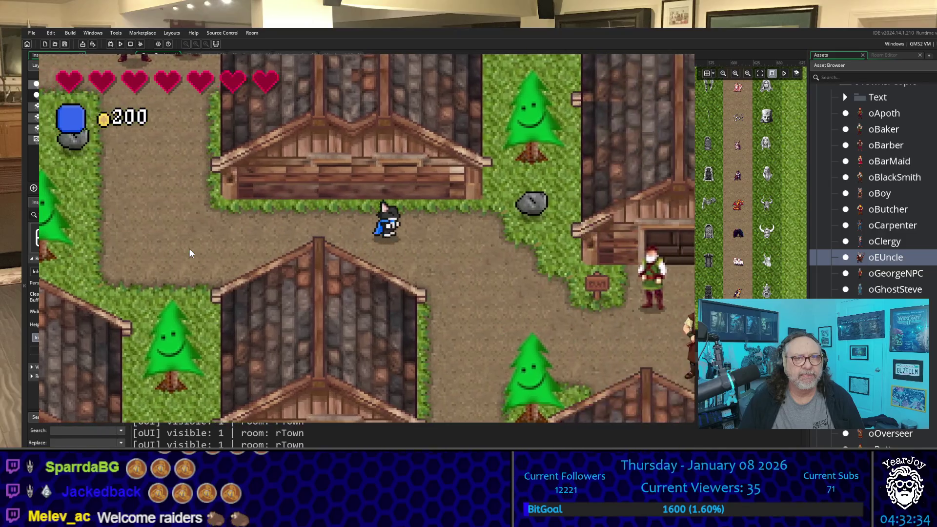
{"action": "key", "text": "Down"}
{"action": "key", "text": "Down"}
{"action": "key", "text": "Right"}
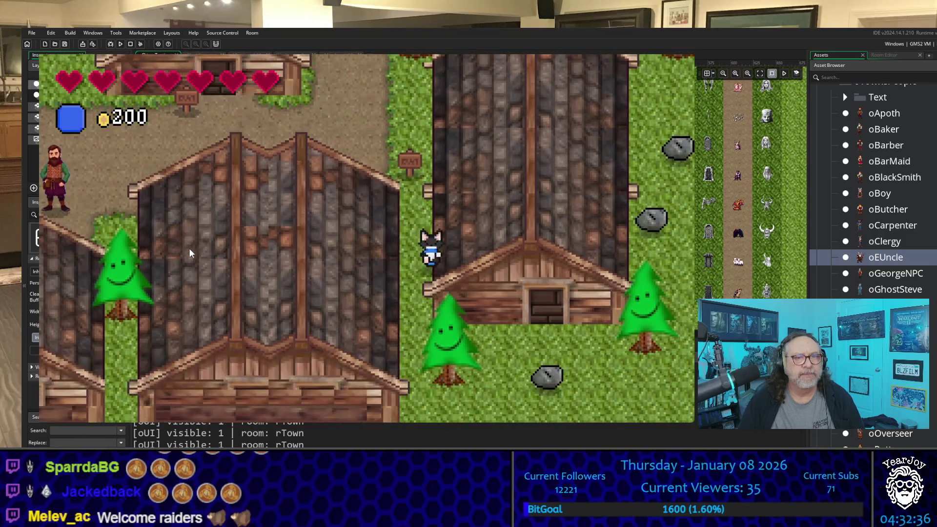
{"action": "key", "text": "Up"}
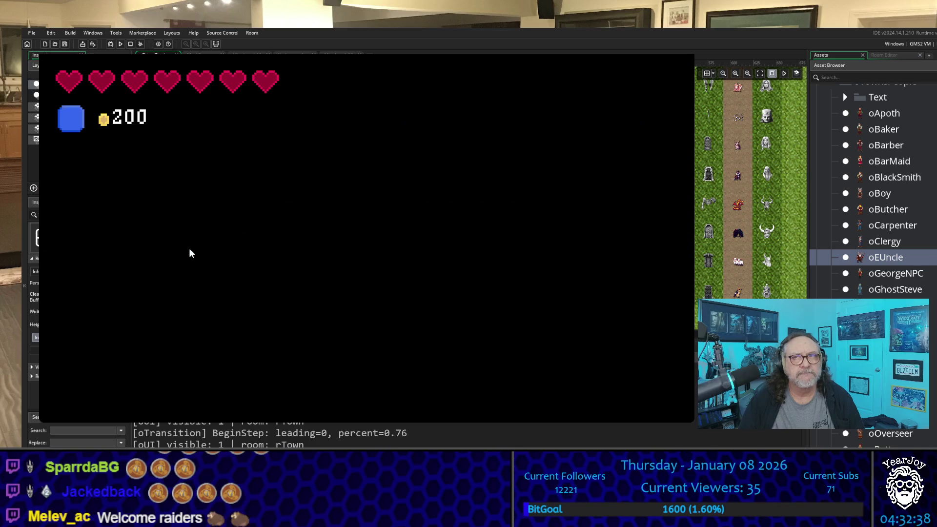
{"action": "key", "text": "Up"}
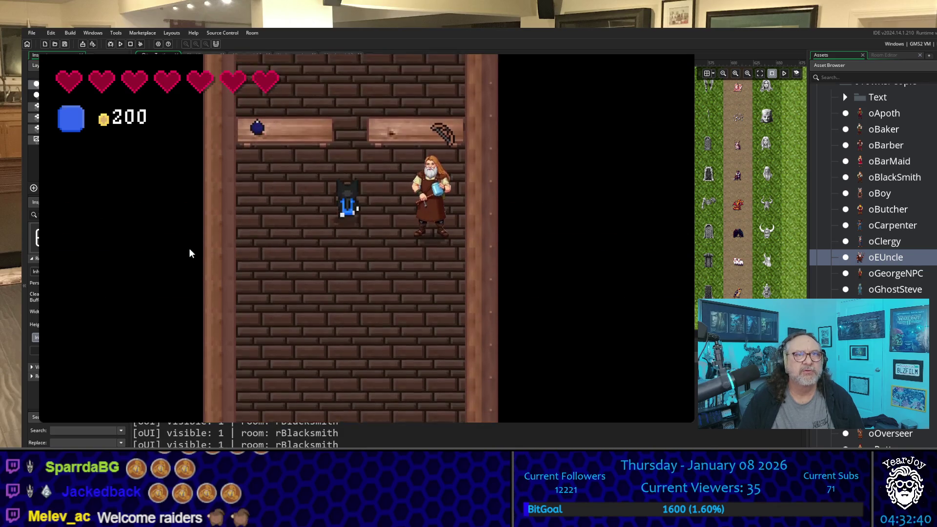
Step: Buy the grappling hook, bombs and bow from the shop shelves
{"action": "key", "text": "Right"}
{"action": "key", "text": "space"}
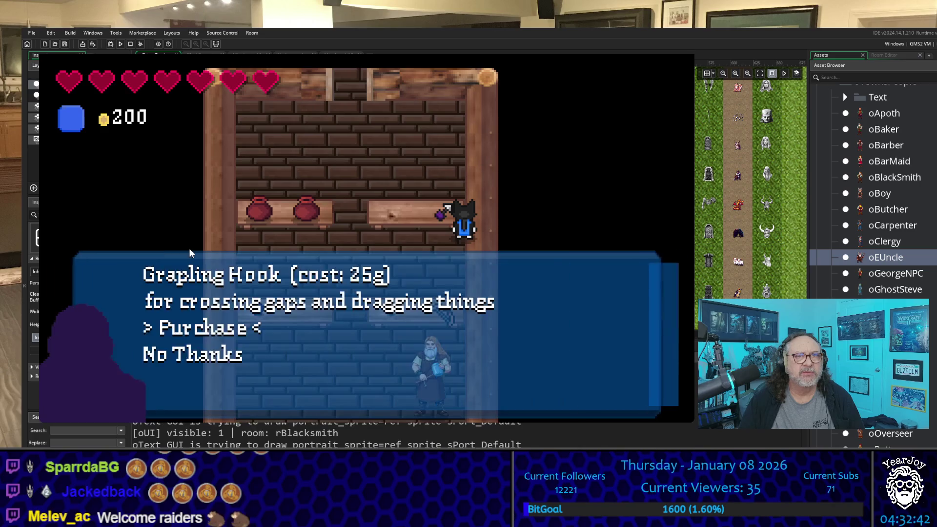
{"action": "key", "text": "space"}
{"action": "key", "text": "space"}
{"action": "key", "text": "Down"}
{"action": "key", "text": "Left"}
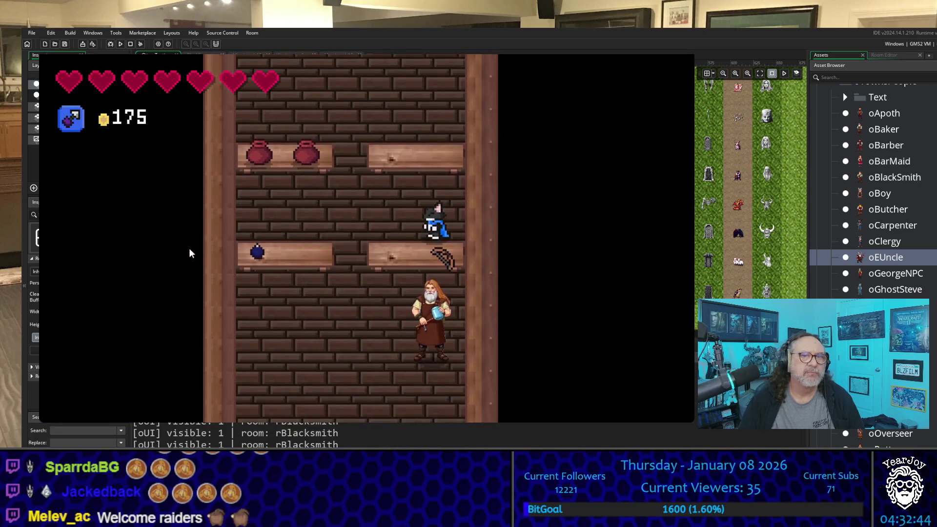
{"action": "key", "text": "Left"}
{"action": "key", "text": "space"}
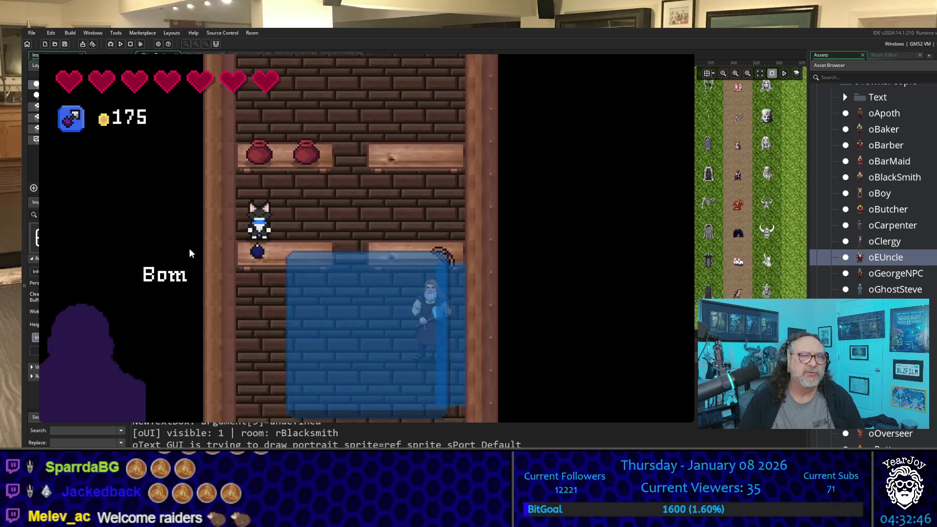
{"action": "key", "text": "space"}
{"action": "key", "text": "Right"}
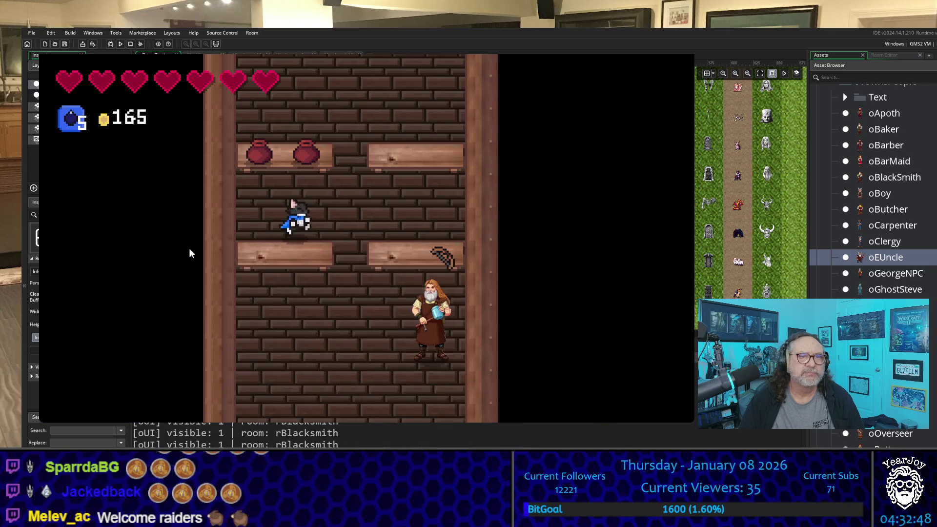
{"action": "key", "text": "space"}
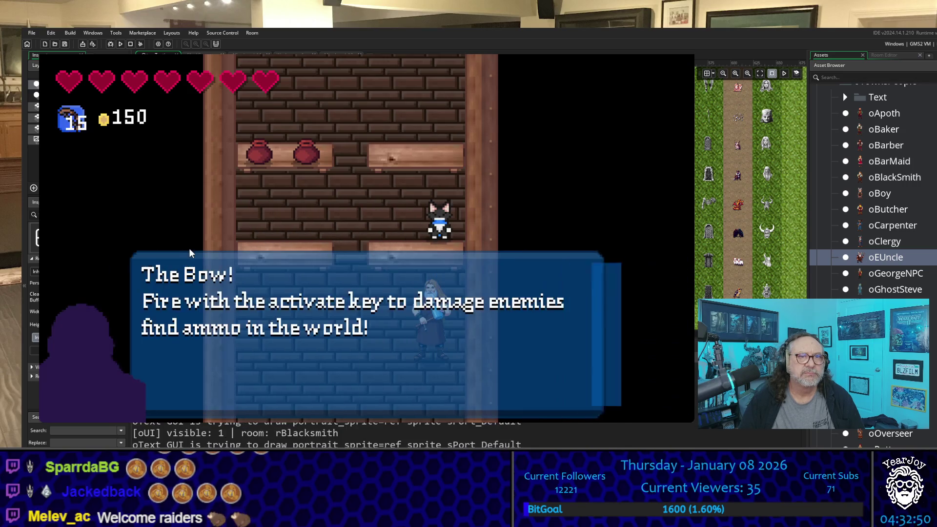
{"action": "key", "text": "space"}
{"action": "key", "text": "Up"}
Step: Walk around the shop and down to its exit
{"action": "key", "text": "Left"}
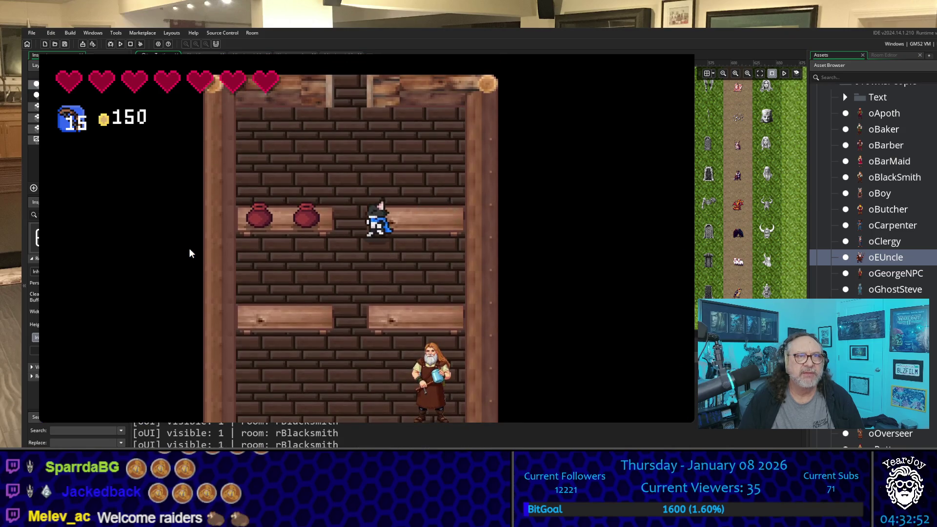
{"action": "key", "text": "Up"}
{"action": "key", "text": "Right"}
{"action": "key", "text": "Down"}
{"action": "key", "text": "Down"}
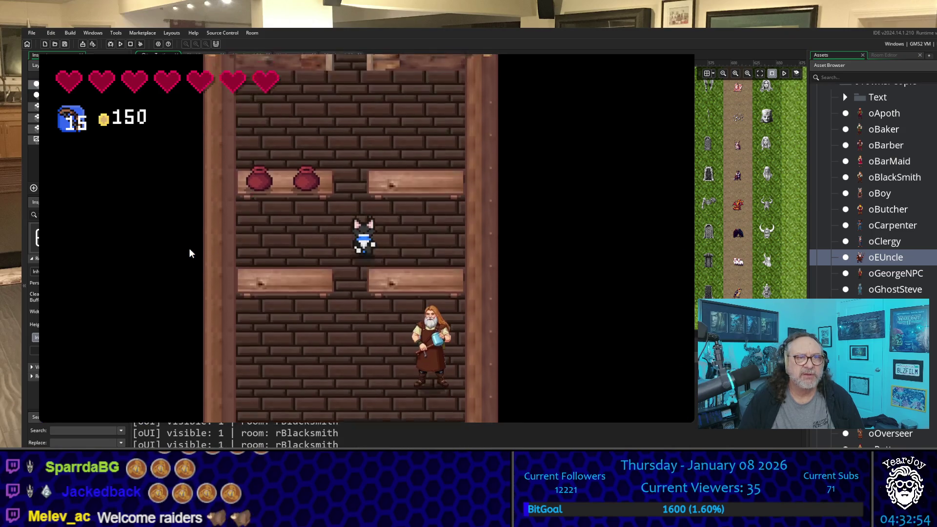
{"action": "key", "text": "Down"}
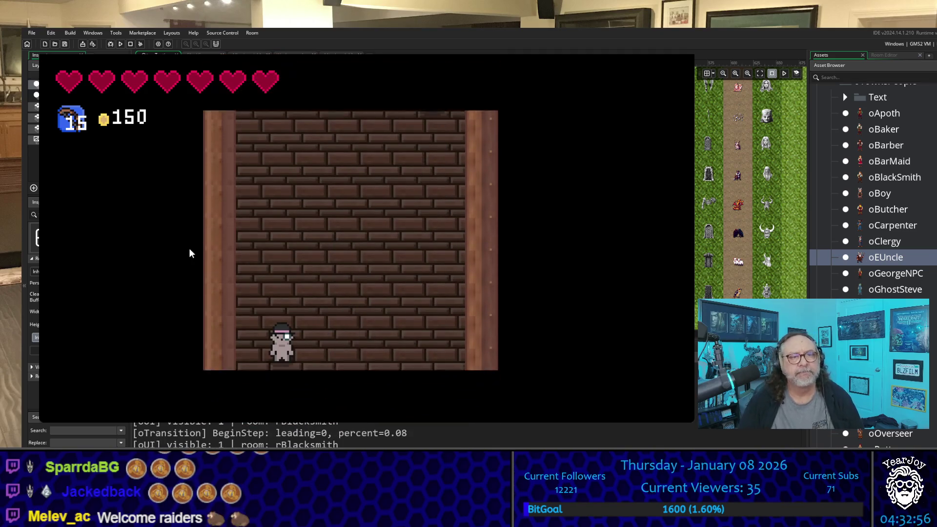
Step: Walk up through town into the uncle's land and through the gate
{"action": "key", "text": "Right"}
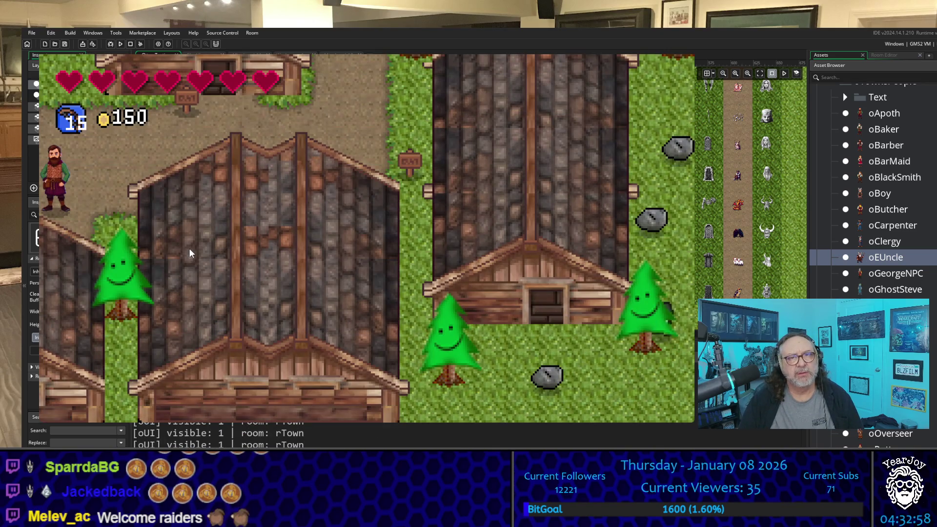
{"action": "key", "text": "Up"}
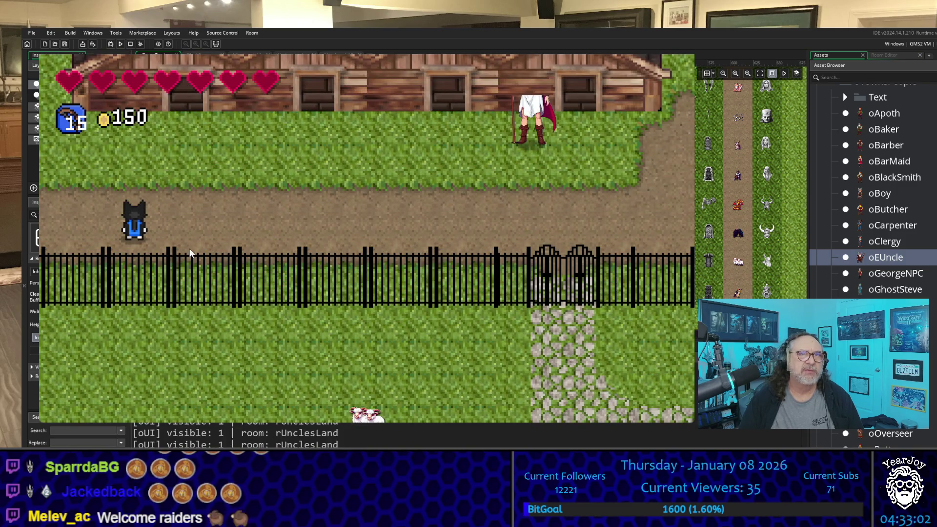
{"action": "key", "text": "Left"}
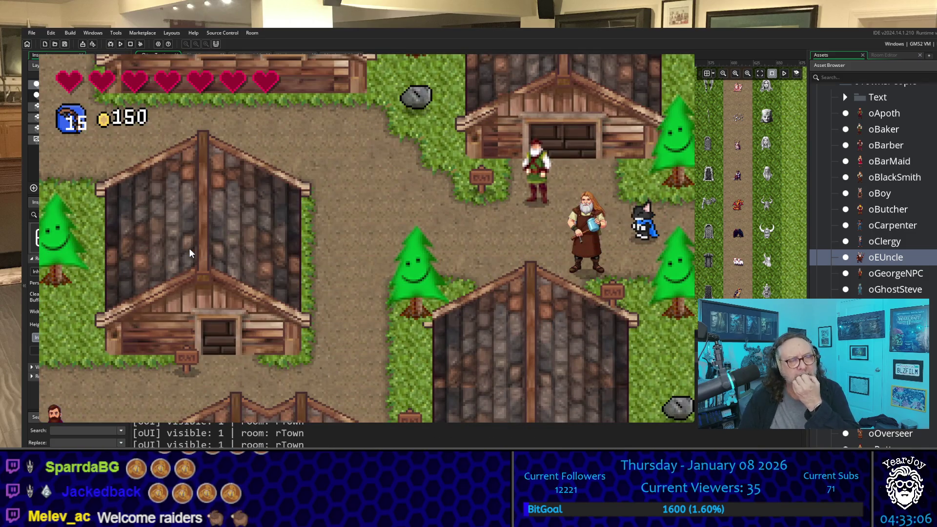
{"action": "key", "text": "Right"}
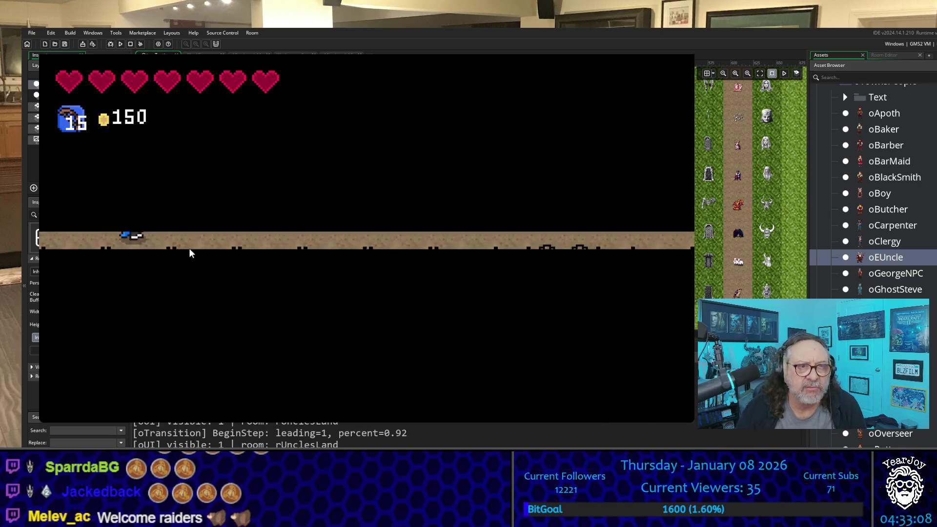
{"action": "key", "text": "Right"}
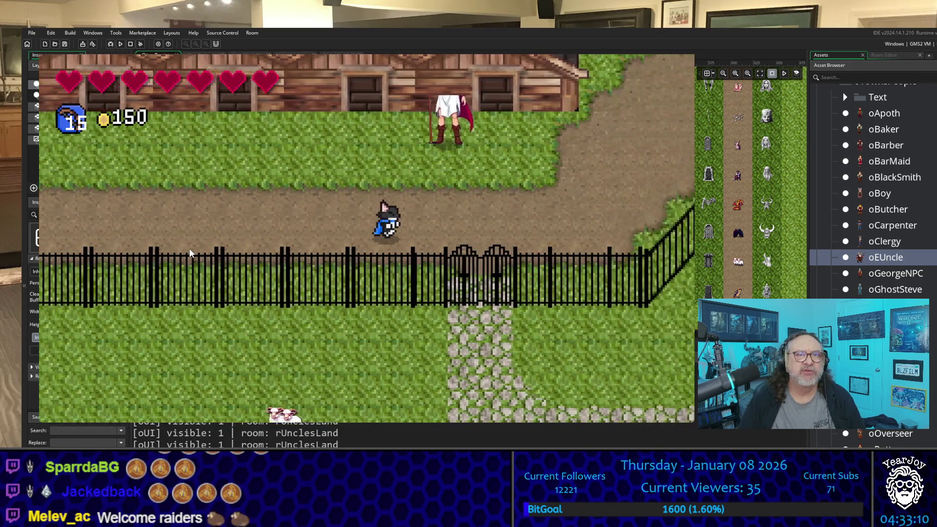
{"action": "key", "text": "Down"}
{"action": "key", "text": "Right"}
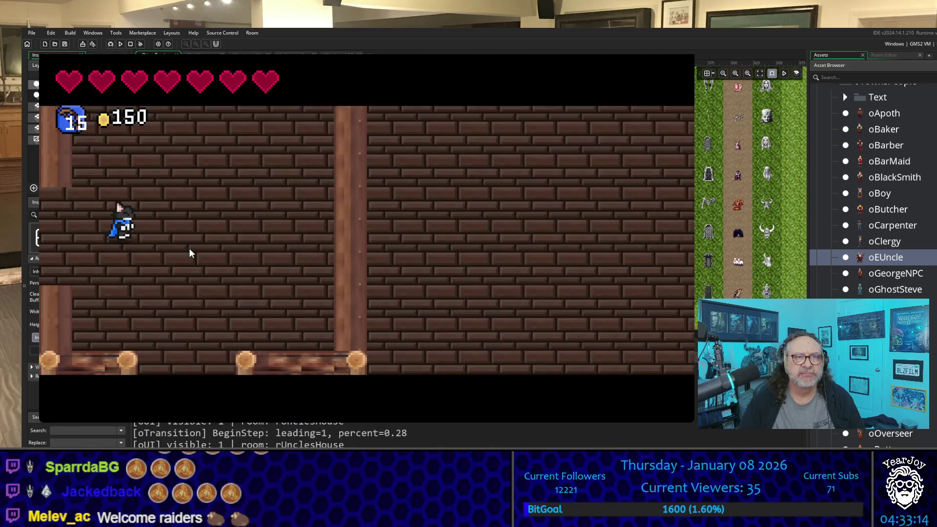
Step: Pass through the uncle's house and step onto the fountain area's left dirt-patch exit
{"action": "key", "text": "Right"}
{"action": "key", "text": "Down"}
{"action": "key", "text": "Right"}
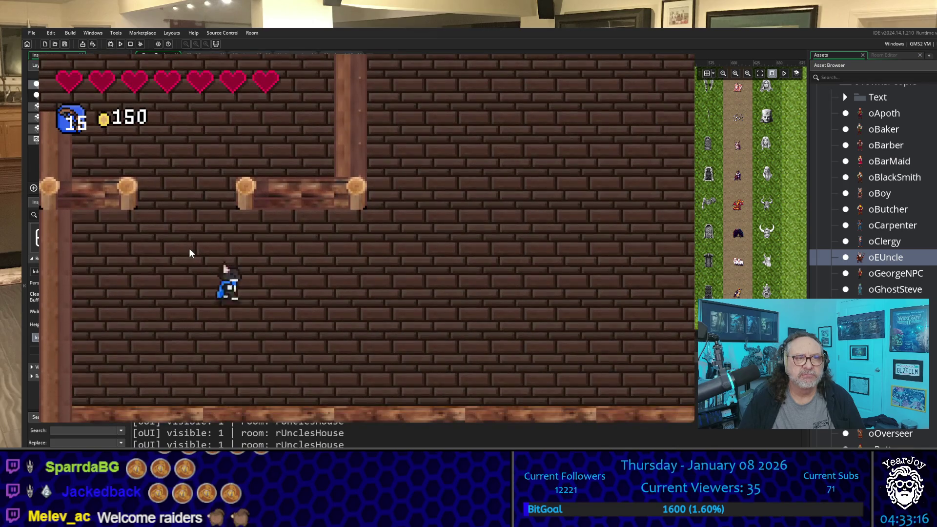
{"action": "key", "text": "Up"}
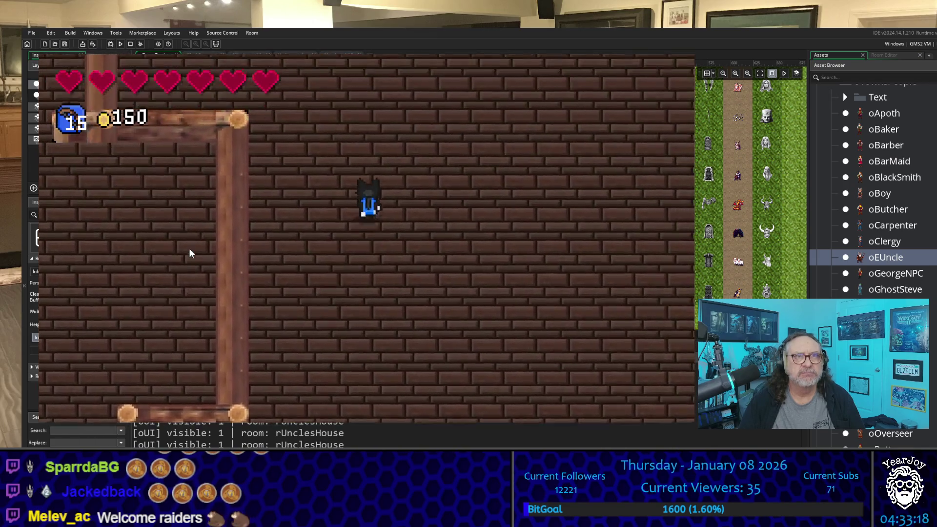
{"action": "key", "text": "Right"}
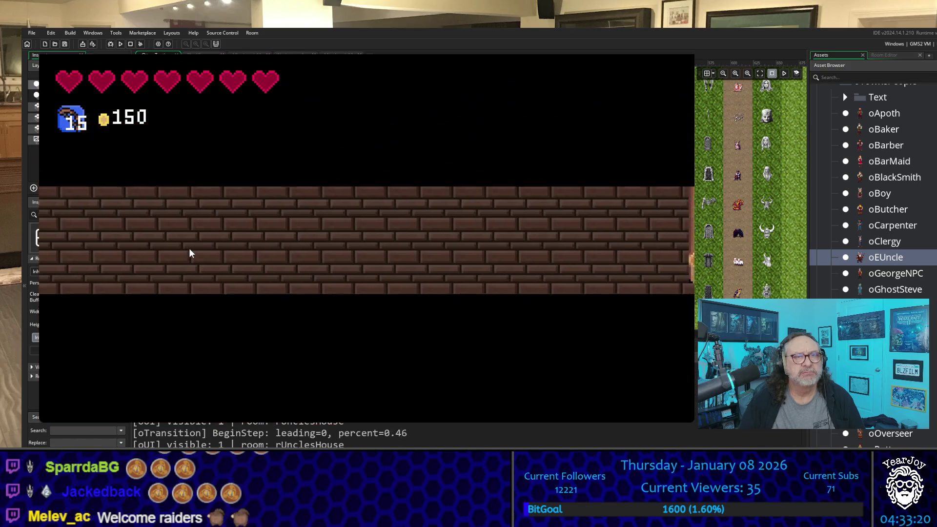
{"action": "key", "text": "Down"}
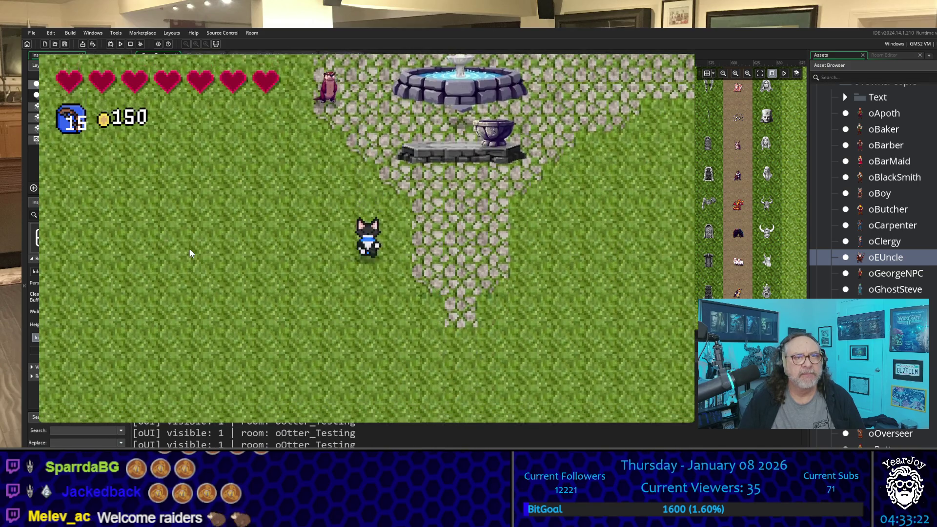
{"action": "key", "text": "Left"}
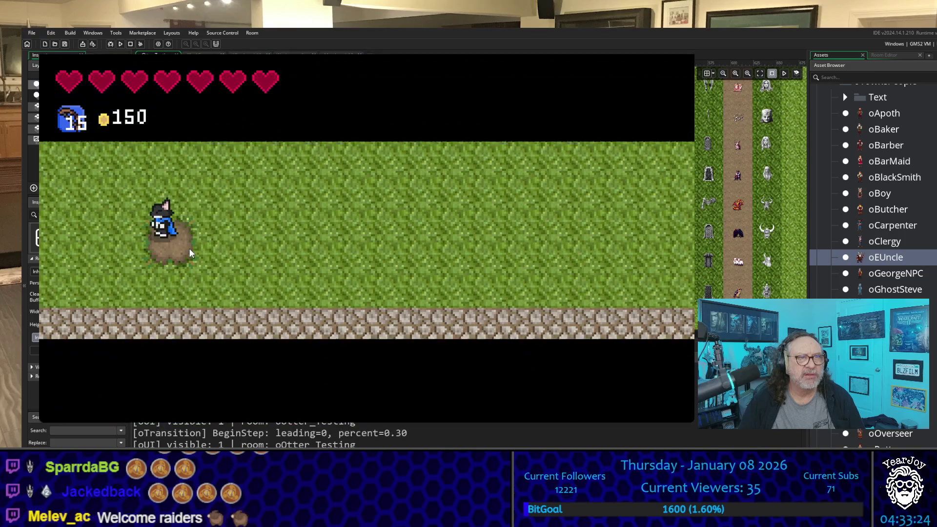
Step: Cross rMineLevel_10 and walk off its left edge toward rMineLevel_11
{"action": "key", "text": "Right"}
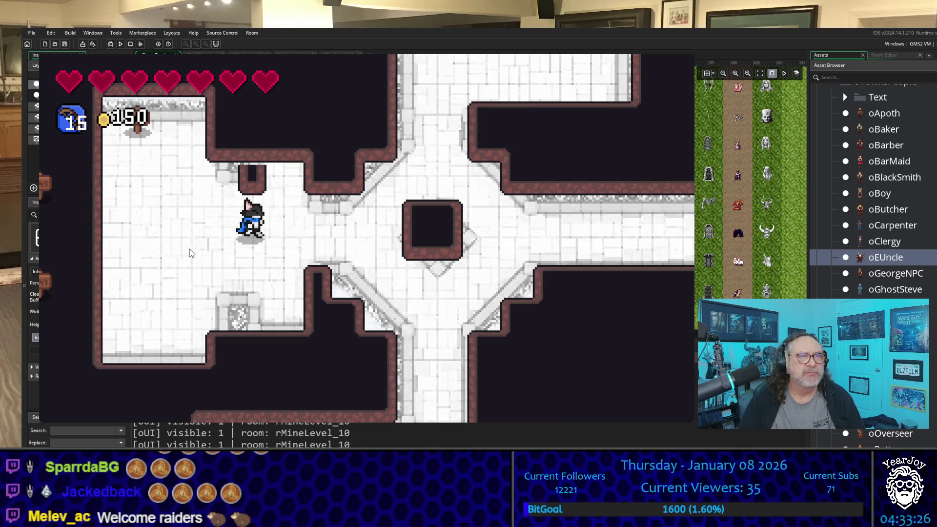
{"action": "key", "text": "Left"}
{"action": "key", "text": "Up"}
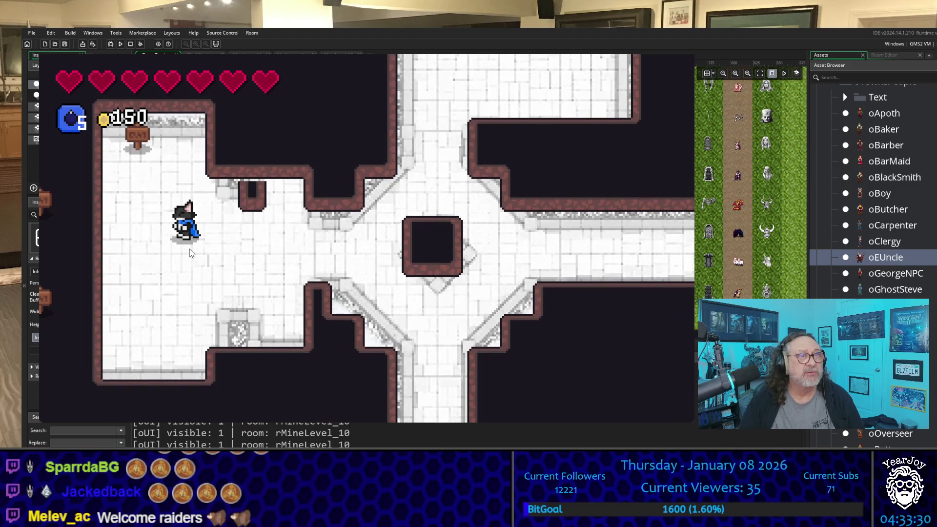
{"action": "key", "text": "Left"}
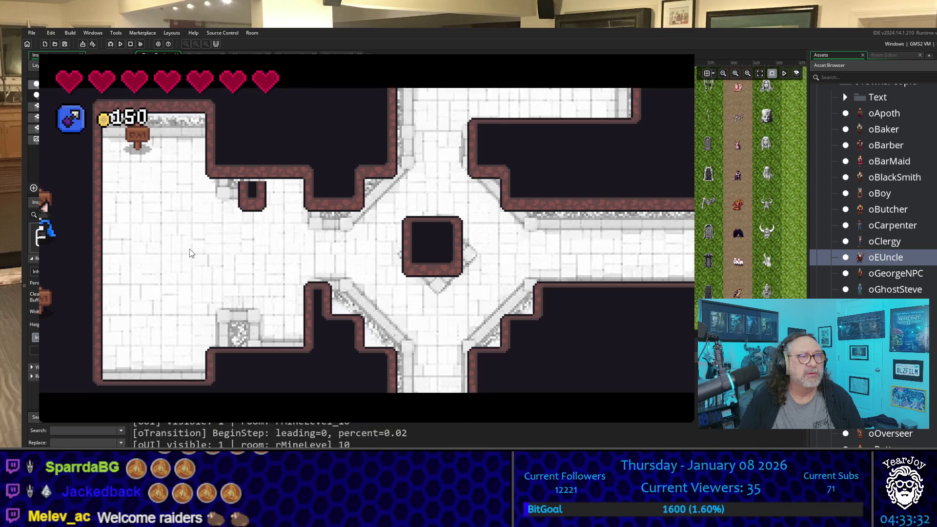
Step: Navigate rMineLevel_11's corridors up to the horned, bearded oEUncle NPC
{"action": "key", "text": "Left"}
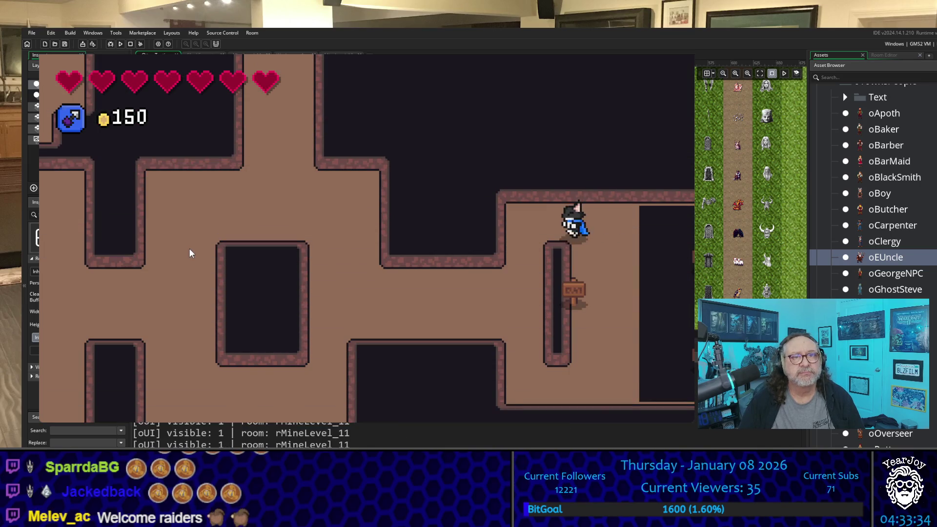
{"action": "key", "text": "Up"}
{"action": "key", "text": "Down"}
{"action": "key", "text": "Left"}
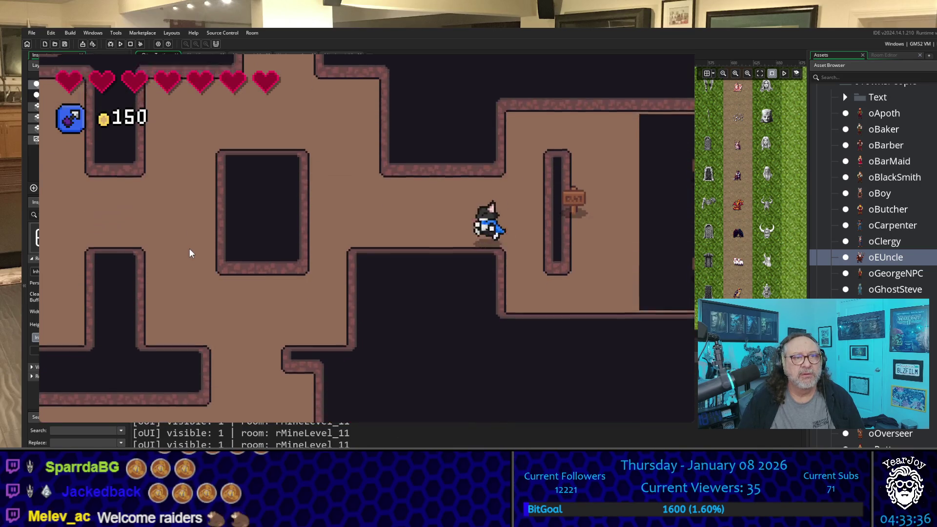
{"action": "key", "text": "Left"}
{"action": "key", "text": "Up"}
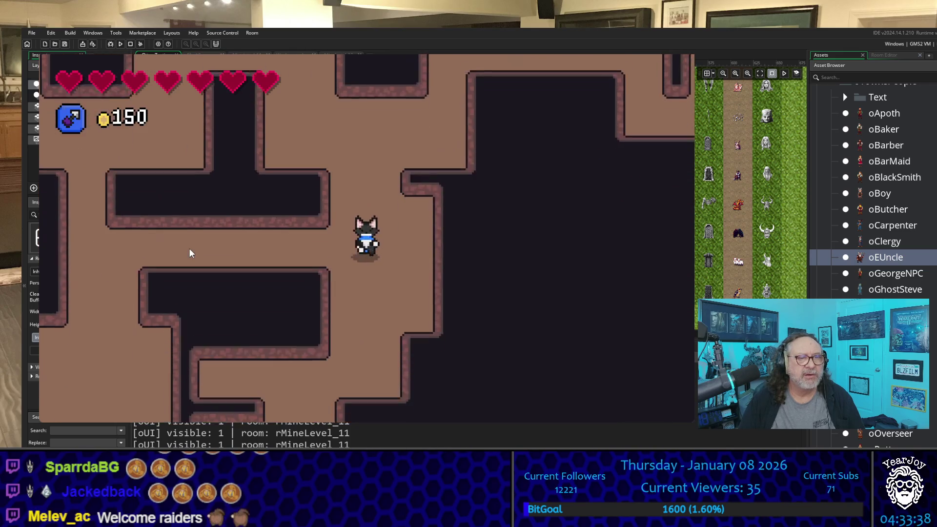
{"action": "key", "text": "Right"}
{"action": "key", "text": "Up"}
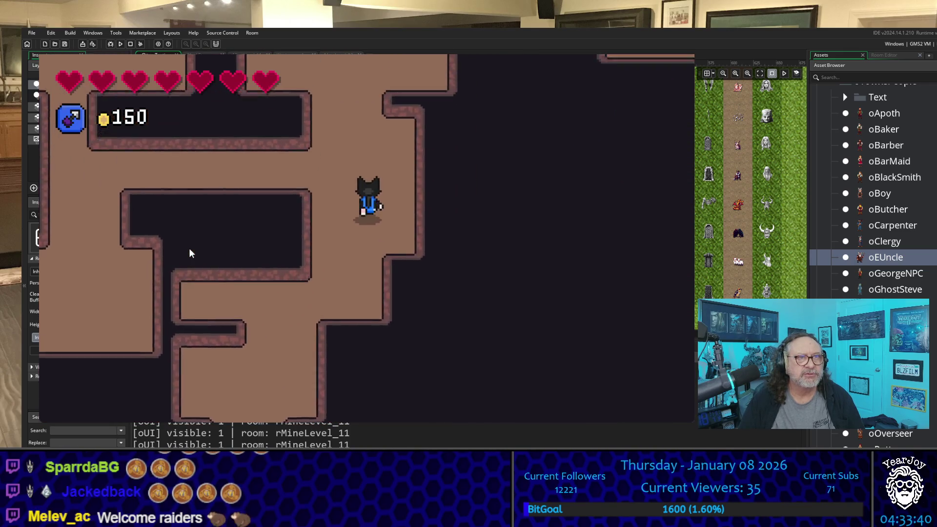
{"action": "key", "text": "Left"}
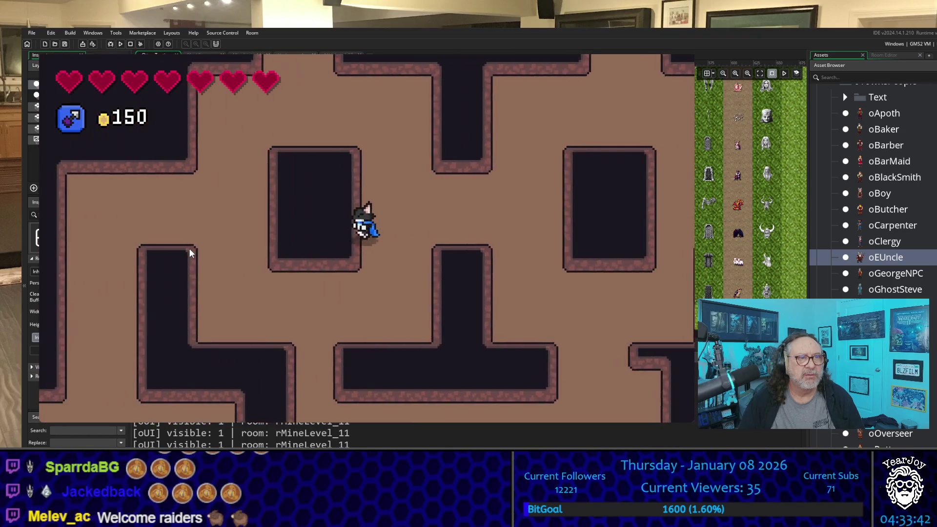
{"action": "key", "text": "Up"}
{"action": "key", "text": "Up"}
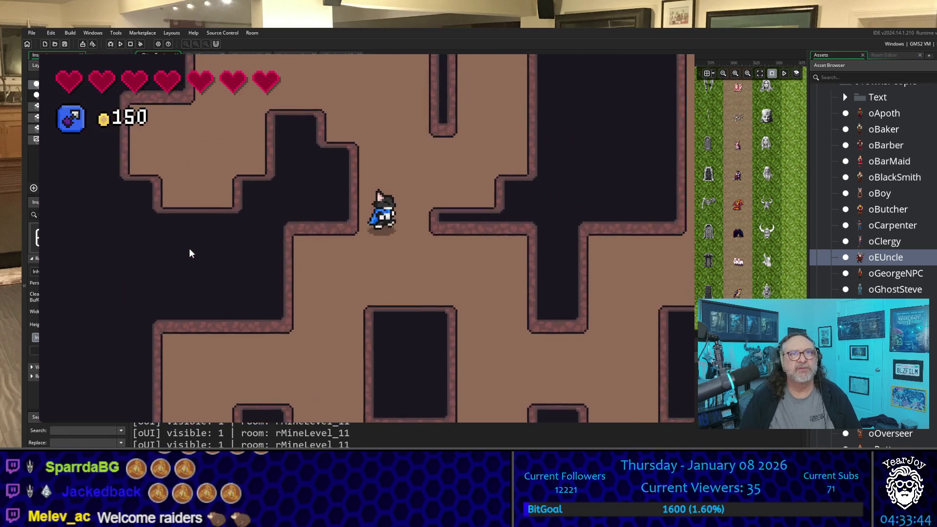
{"action": "key", "text": "Right"}
{"action": "key", "text": "Up"}
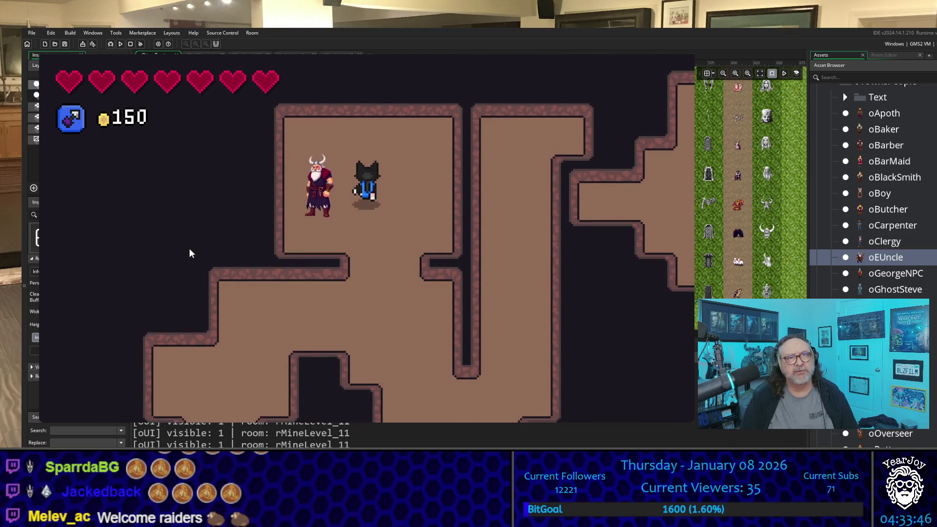
Step: Step beside the bearded NPC, wander up the mine, and return to its side
{"action": "key", "text": "Down"}
{"action": "key", "text": "Down"}
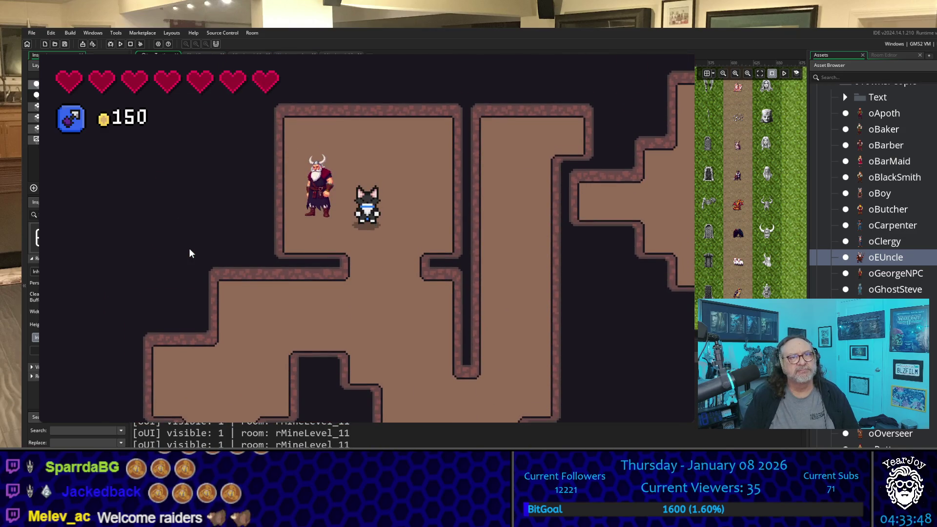
{"action": "key", "text": "Left"}
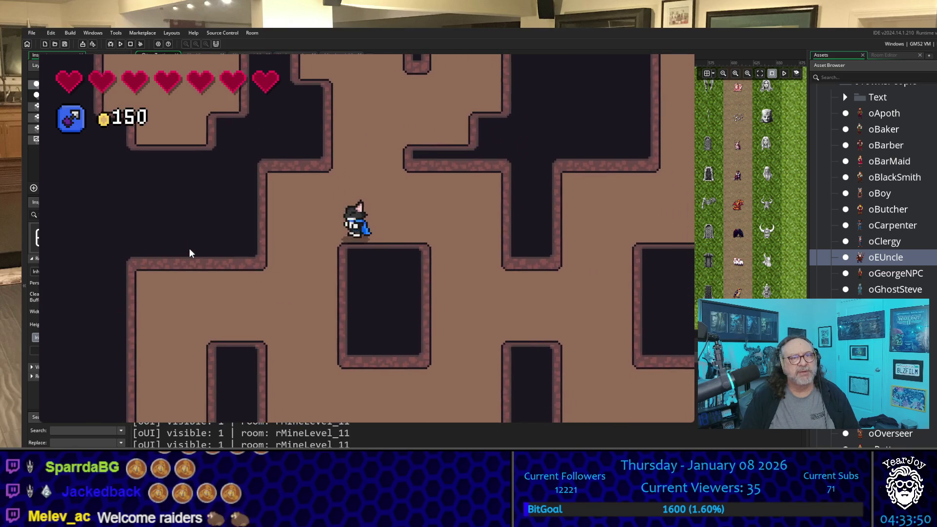
{"action": "key", "text": "Down"}
{"action": "key", "text": "Up"}
{"action": "key", "text": "Up"}
{"action": "key", "text": "Left"}
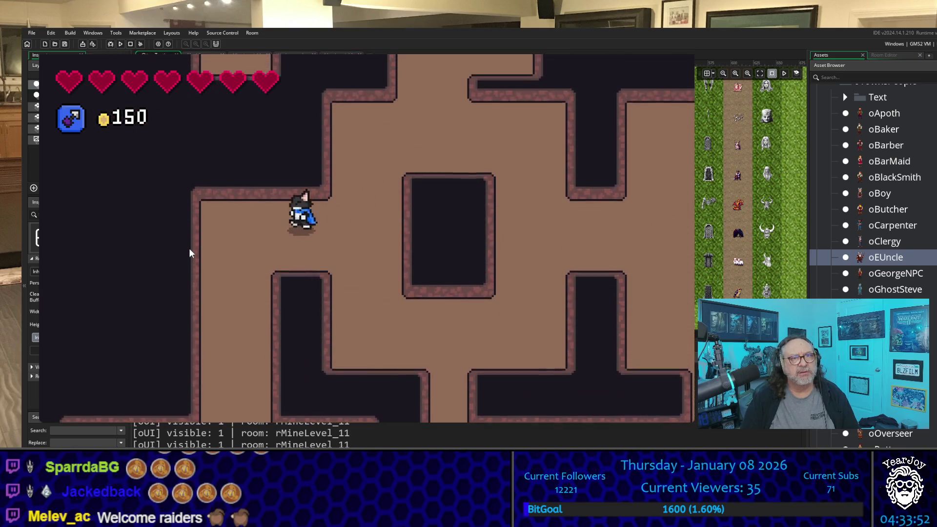
{"action": "key", "text": "Down"}
{"action": "key", "text": "Down"}
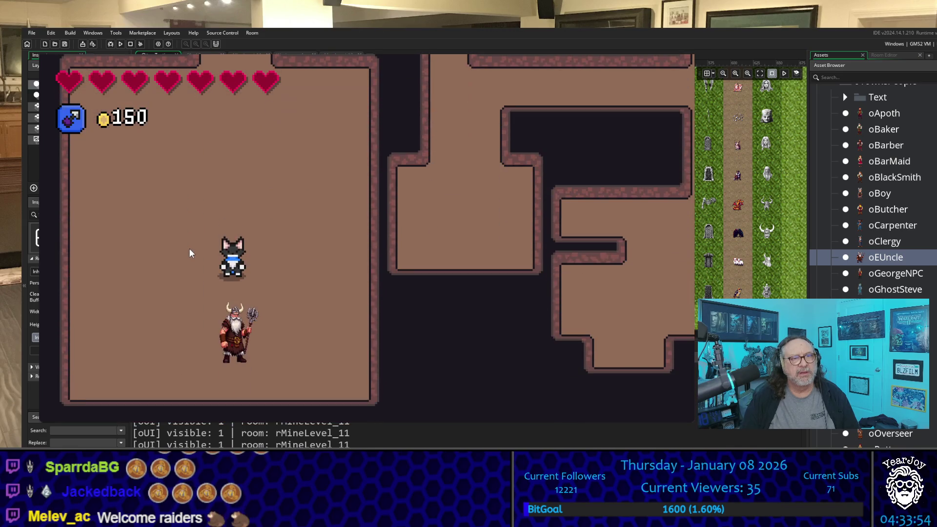
{"action": "key", "text": "Left"}
Step: Circle the horned NPC and walk around it to compare its size
{"action": "key", "text": "Down"}
{"action": "key", "text": "Right"}
{"action": "key", "text": "Left"}
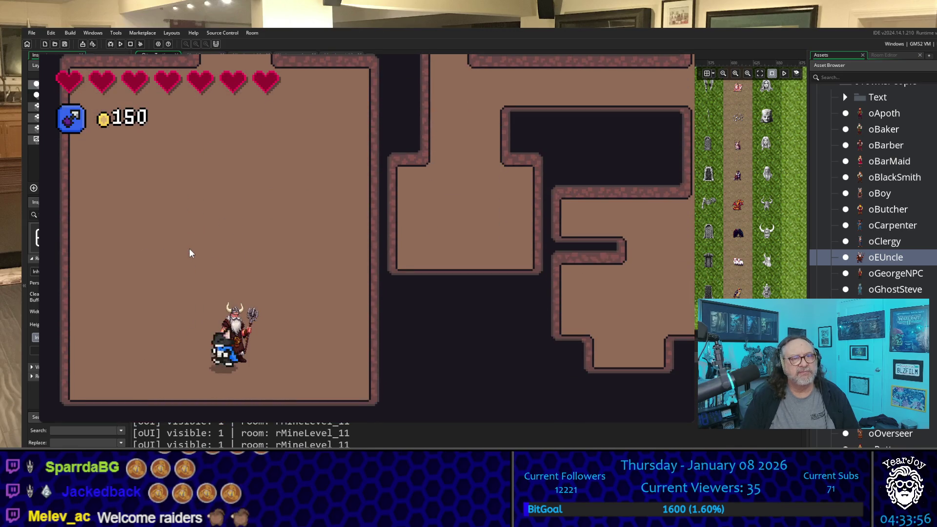
{"action": "key", "text": "Up"}
{"action": "key", "text": "Right"}
{"action": "key", "text": "Down"}
{"action": "key", "text": "Left"}
{"action": "key", "text": "Up"}
{"action": "key", "text": "Down"}
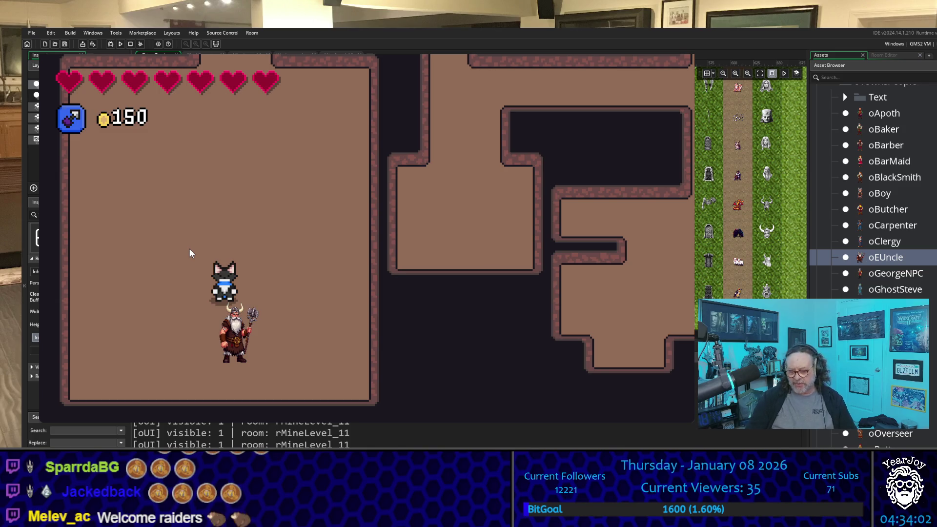
{"action": "key", "text": "Up"}
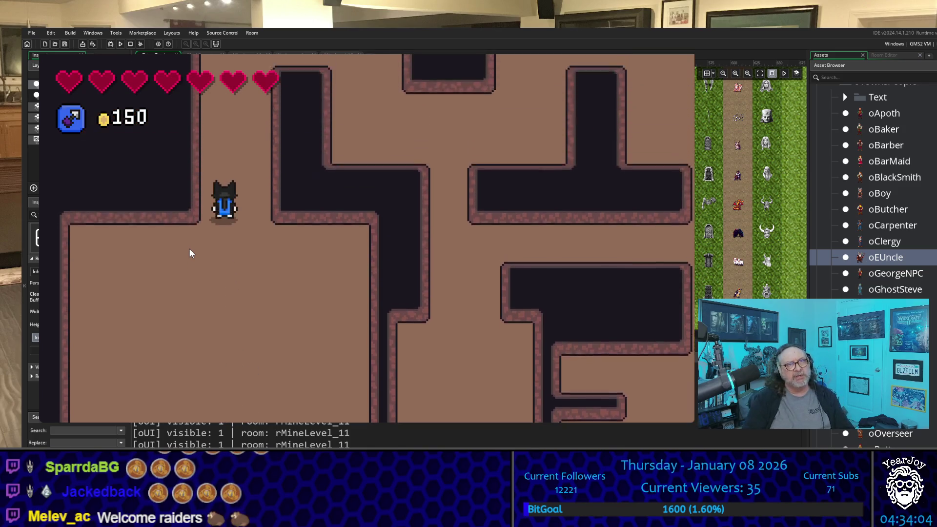
{"action": "key", "text": "Right"}
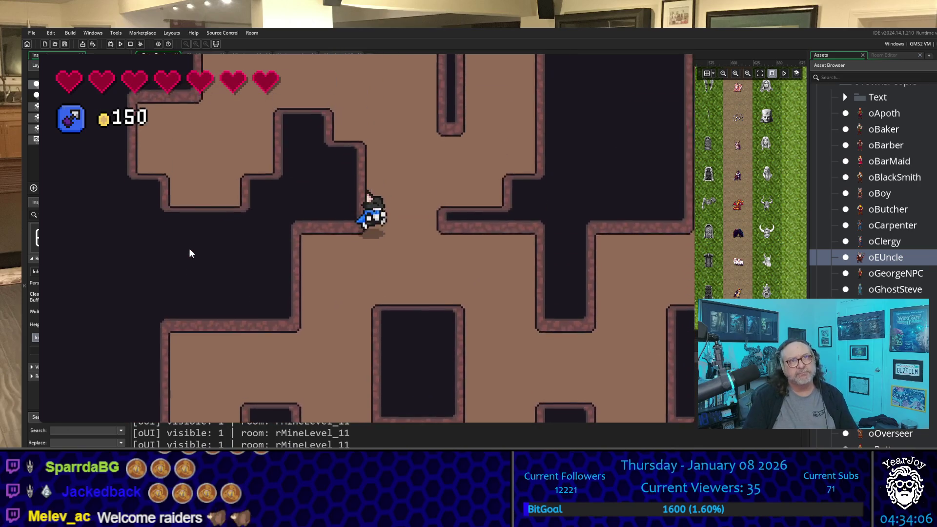
{"action": "key", "text": "Up"}
{"action": "key", "text": "Left"}
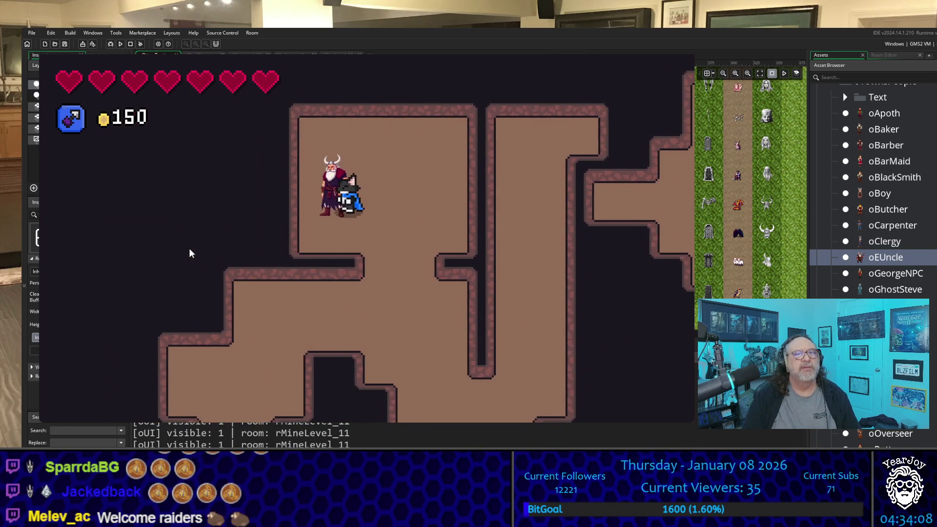
Step: Walk down and right through rMineLevel_11 past the exit sign
{"action": "key", "text": "Down"}
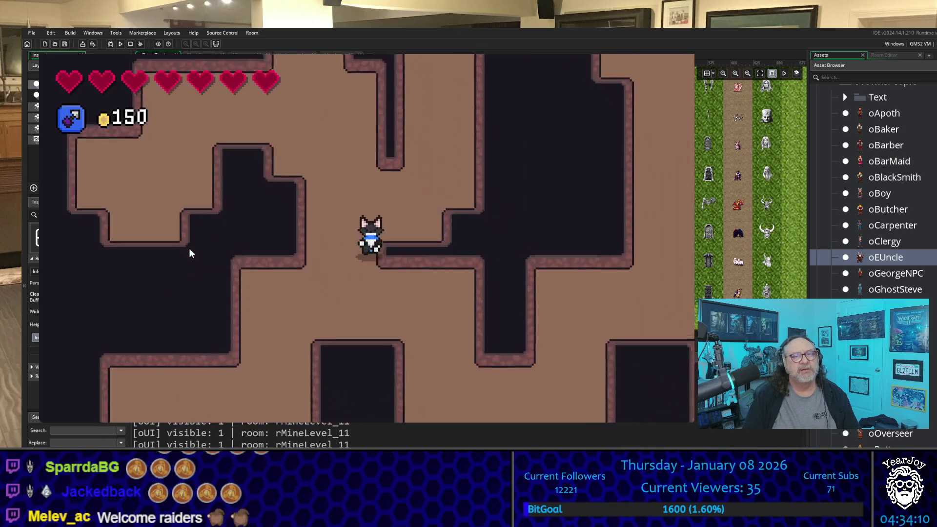
{"action": "key", "text": "Down"}
{"action": "key", "text": "Right"}
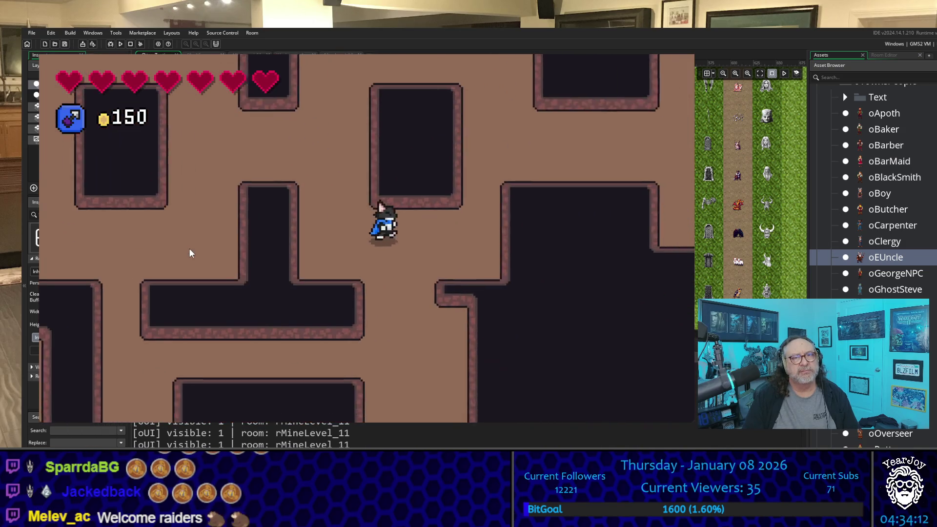
{"action": "key", "text": "Right"}
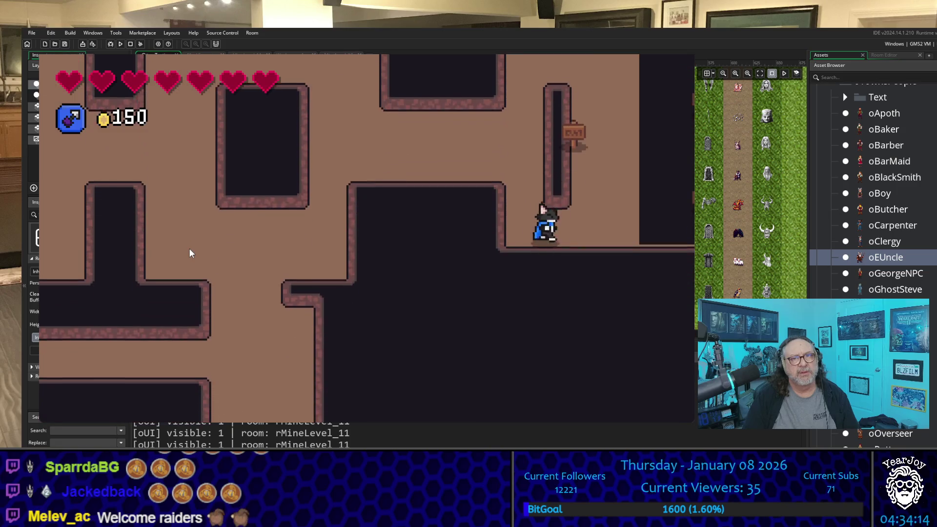
{"action": "key", "text": "Left"}
{"action": "key", "text": "Up"}
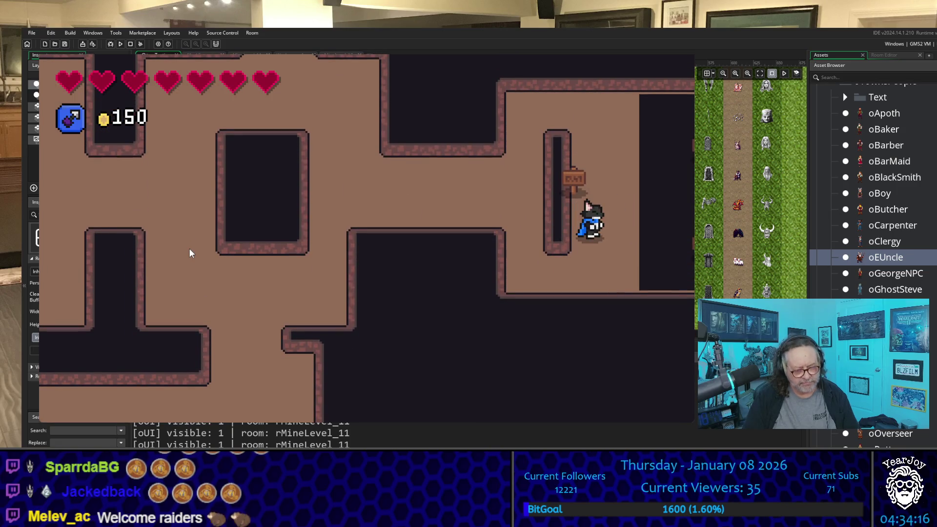
{"action": "key", "text": "Right"}
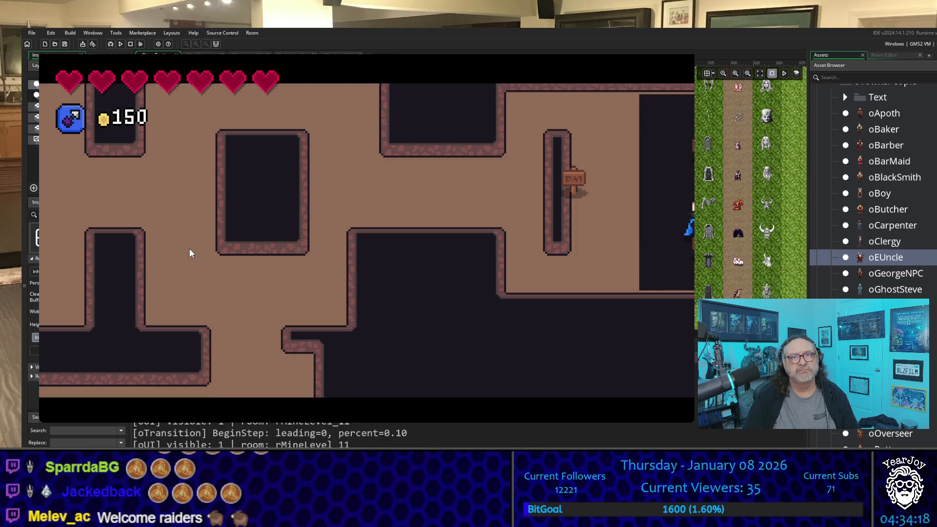
Step: Walk out of rMineLevel_10 into the grass room beside the stone fountain
{"action": "key", "text": "Right"}
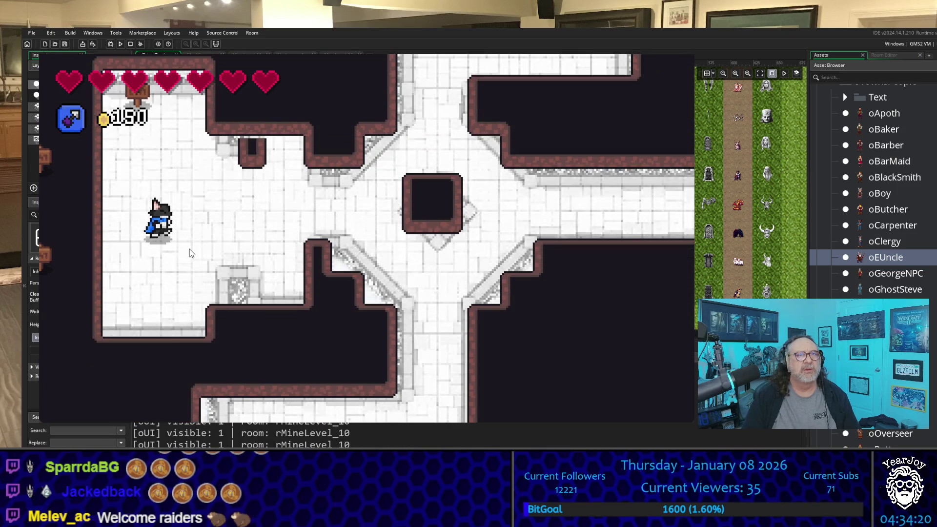
{"action": "key", "text": "Up"}
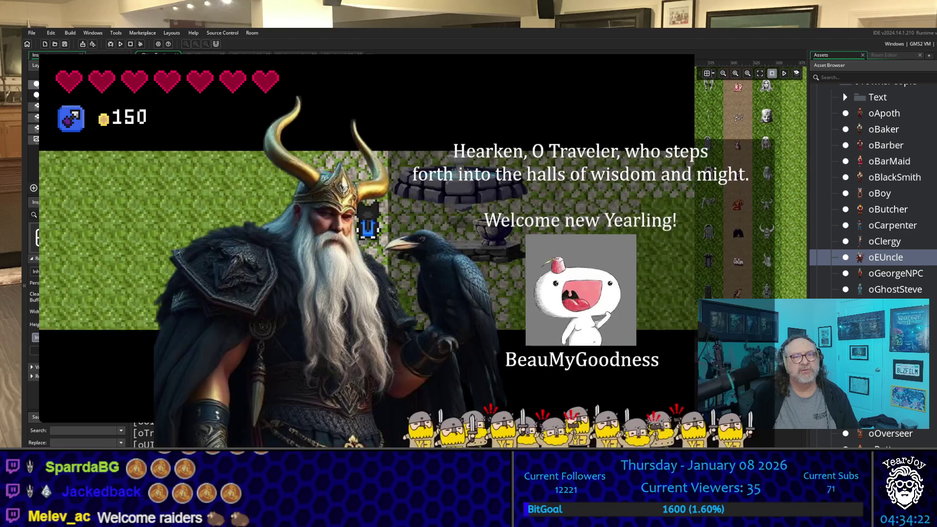
{"action": "key", "text": "Right"}
{"action": "key", "text": "Down"}
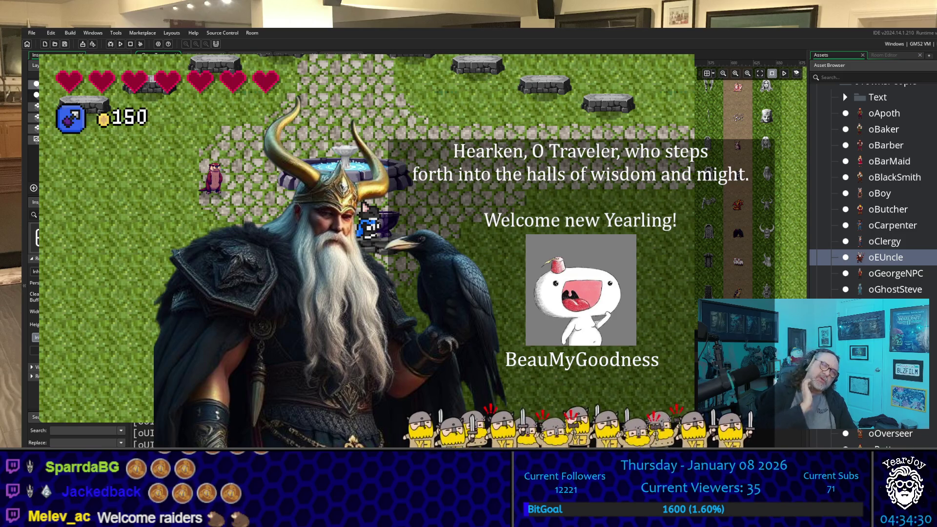
{"action": "key", "text": "Left"}
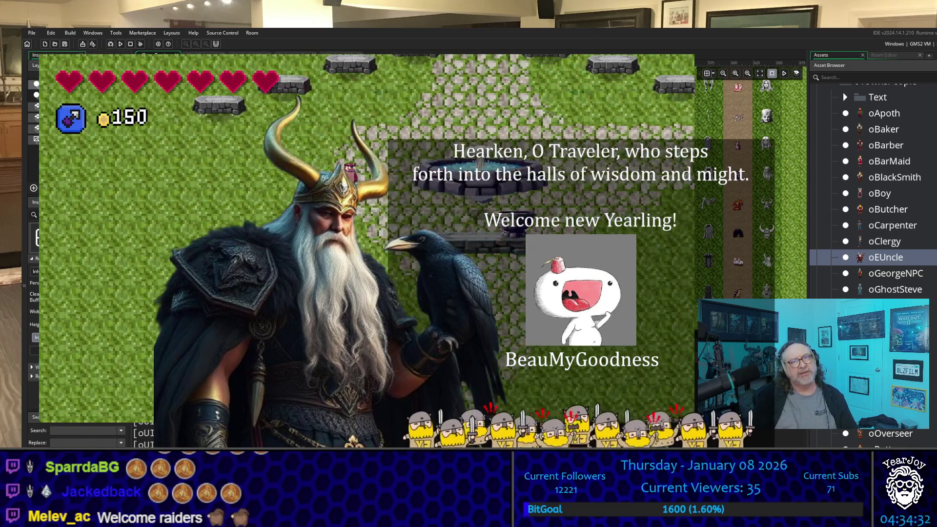
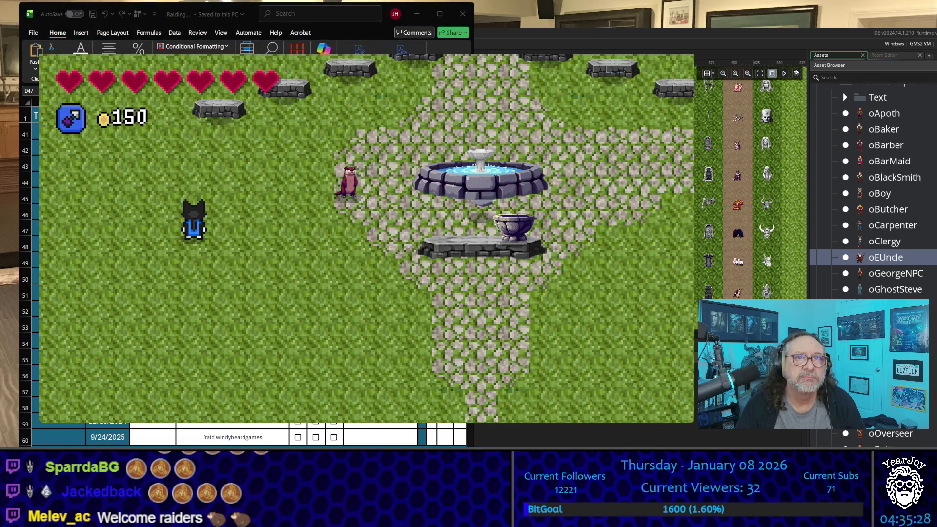
Step: Close the game and widen the Excel window to reveal the Streamer and As Of columns M–Q
{"action": "key", "text": "Escape"}
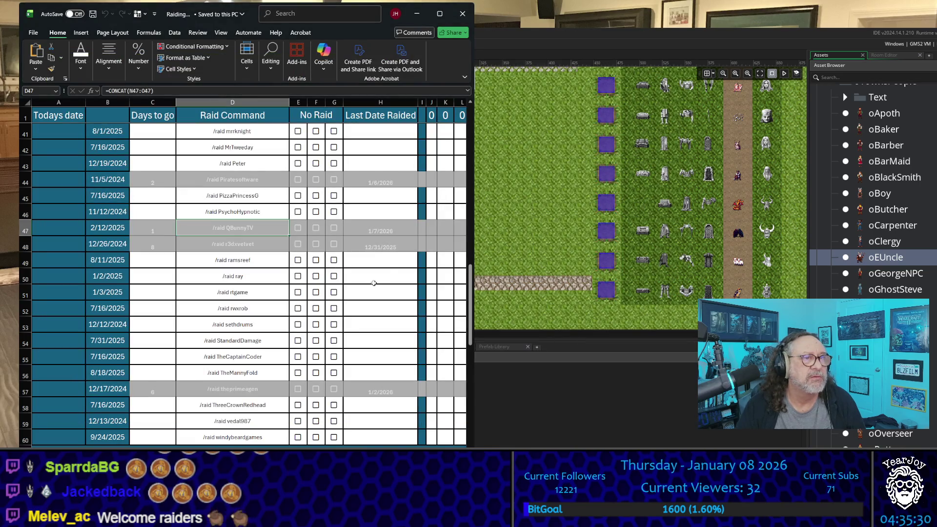
{"action": "left_click", "coordinate": [374, 283]}
{"action": "scroll", "coordinate": [374, 283], "scroll_direction": "down", "scroll_amount": 7}
{"action": "scroll", "coordinate": [424, 373], "scroll_direction": "up", "scroll_amount": 2}
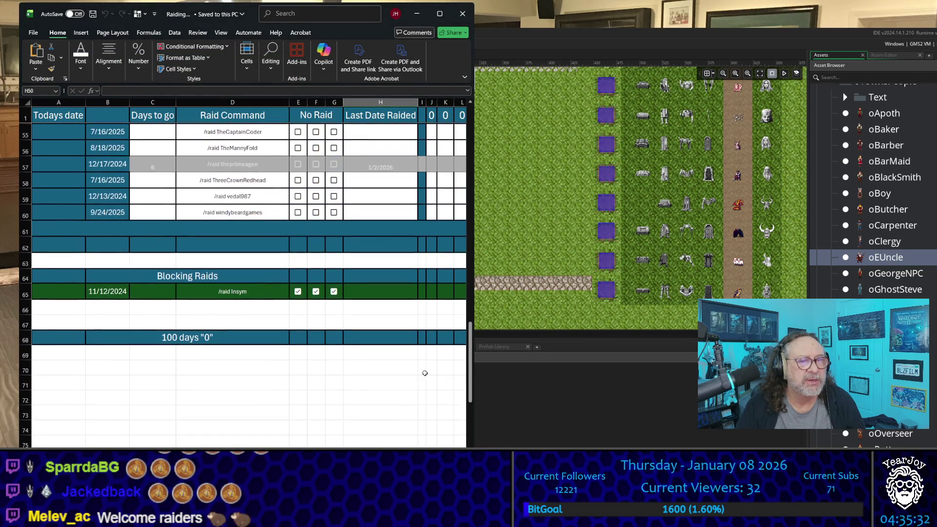
{"action": "left_click_drag", "start_coordinate": [474, 362], "coordinate": [702, 361]}
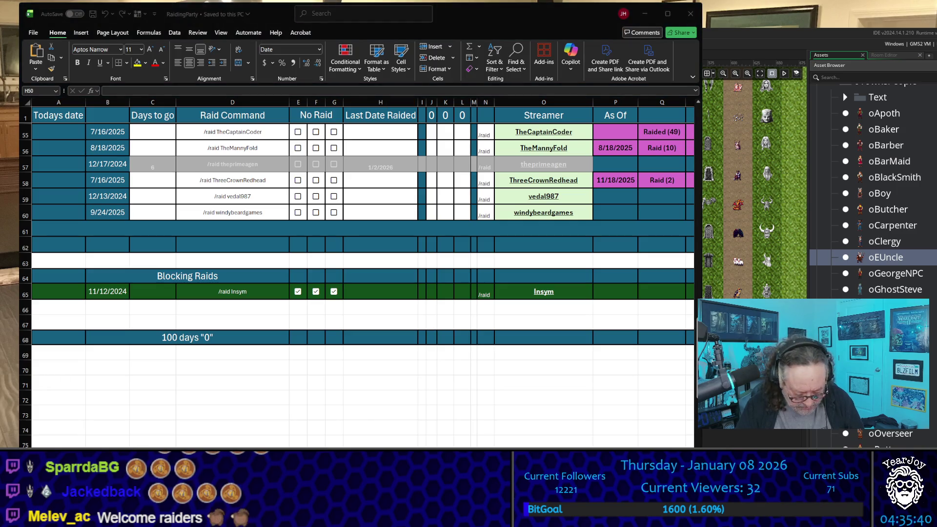
Step: Paste rekalyn into O63 and give it windybeardgames' green bold style with Format Painter
{"action": "key", "text": "alt+Tab"}
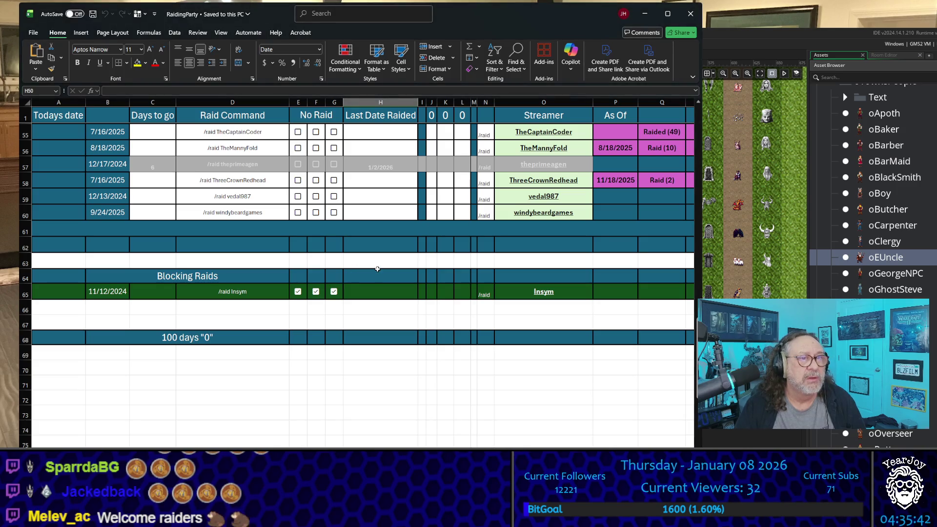
{"action": "left_click", "coordinate": [409, 262]}
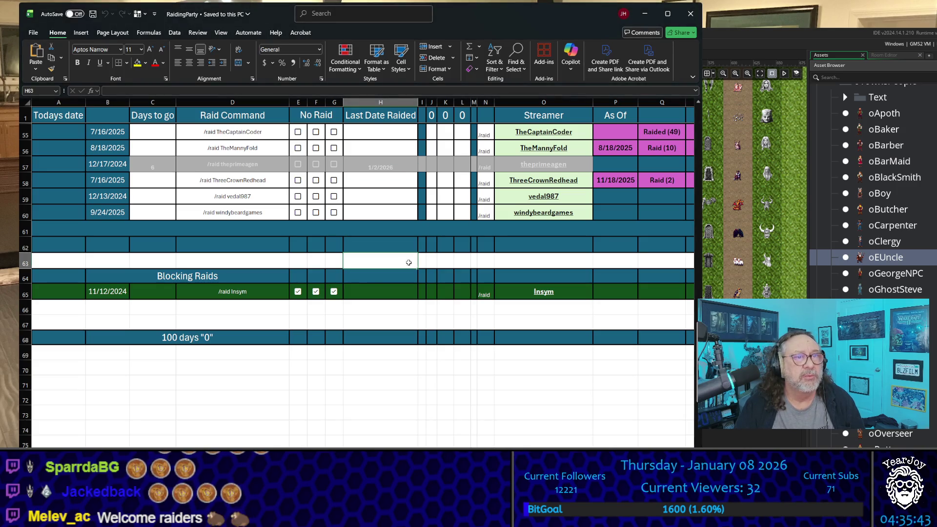
{"action": "left_click", "coordinate": [527, 256]}
{"action": "type", "text": "rekalyn"}
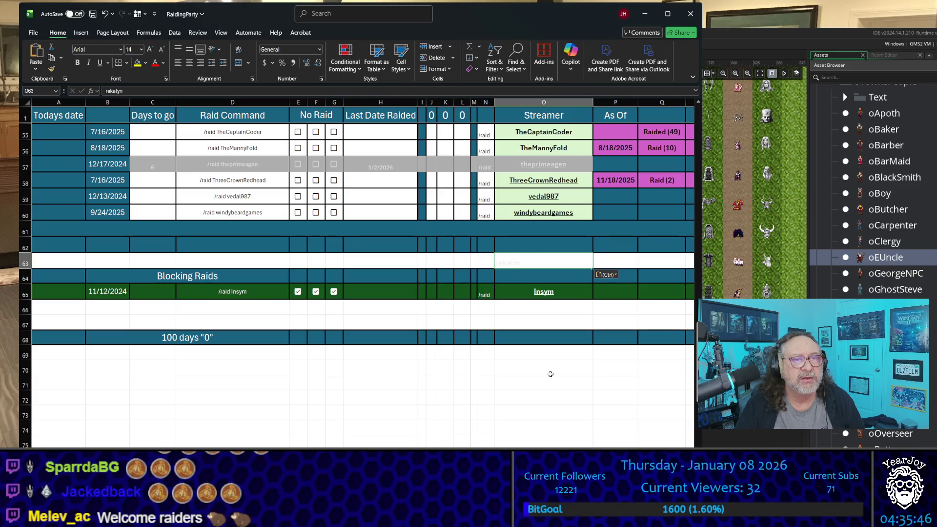
{"action": "left_click", "coordinate": [545, 412]}
{"action": "key", "text": "ctrl+Up"}
{"action": "key", "text": "ctrl+Up"}
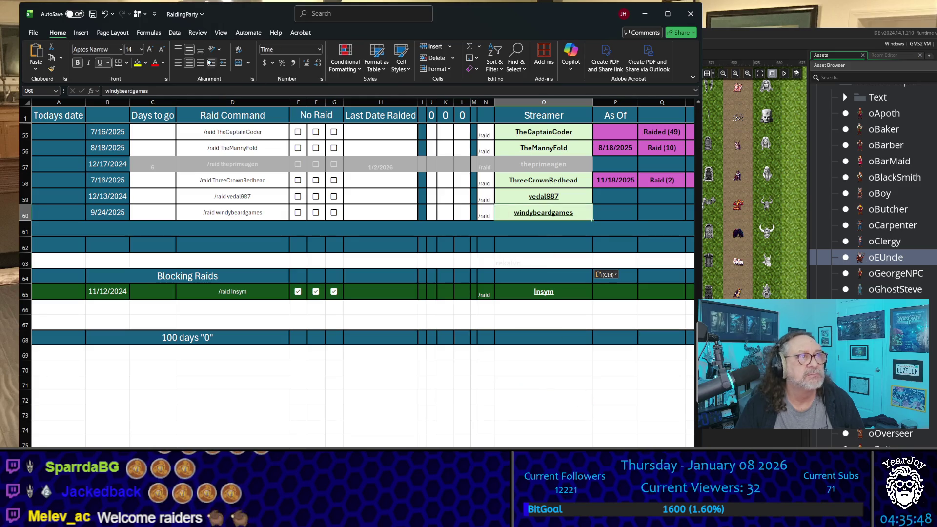
{"action": "left_click", "coordinate": [52, 68]}
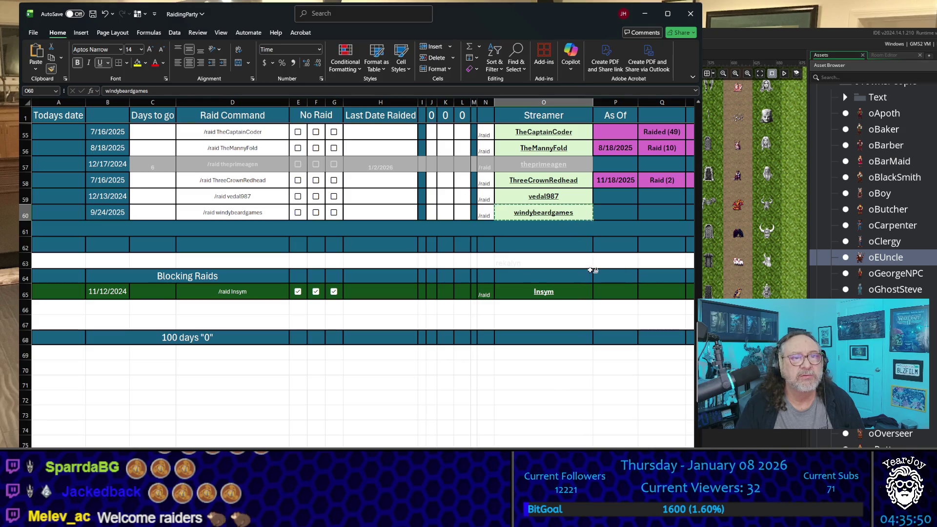
{"action": "left_click", "coordinate": [576, 262]}
Step: Copy the As Of date and raid pair from row 58 into row 63, dated 1/8/2026
{"action": "left_click", "coordinate": [608, 180]}
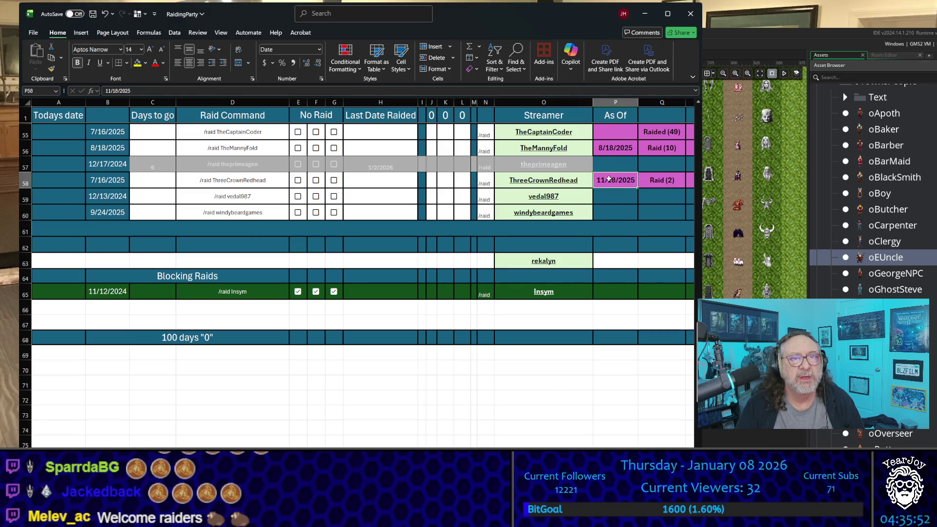
{"action": "left_click_drag", "start_coordinate": [612, 180], "coordinate": [680, 182]}
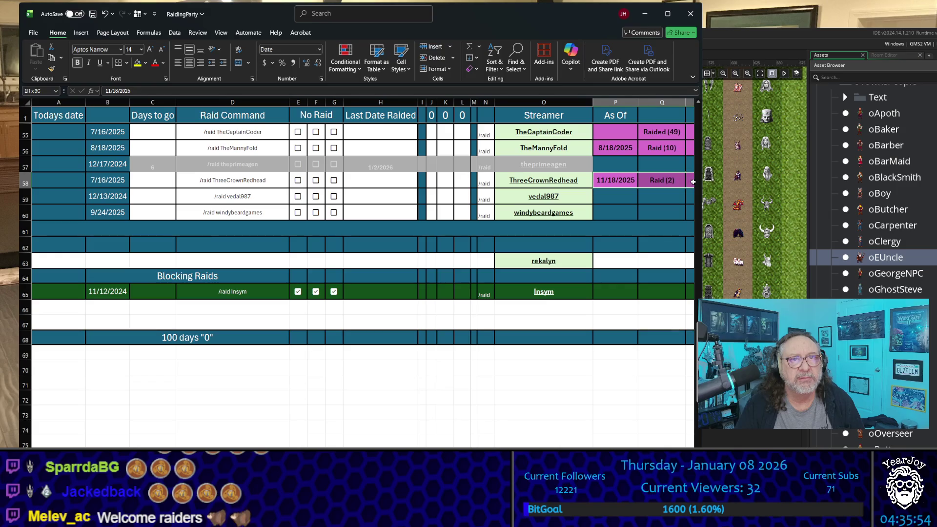
{"action": "left_click", "coordinate": [608, 261]}
{"action": "key", "text": "ctrl+v"}
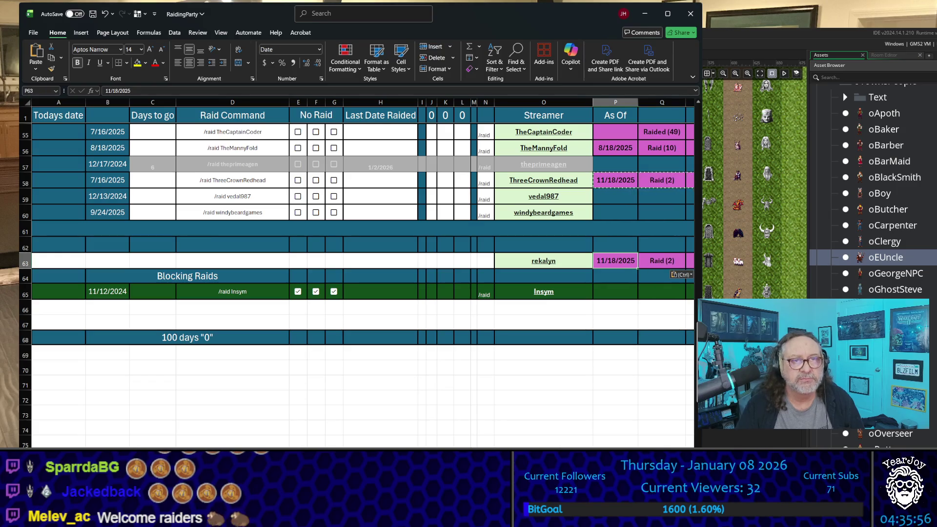
{"action": "type", "text": "1/"}
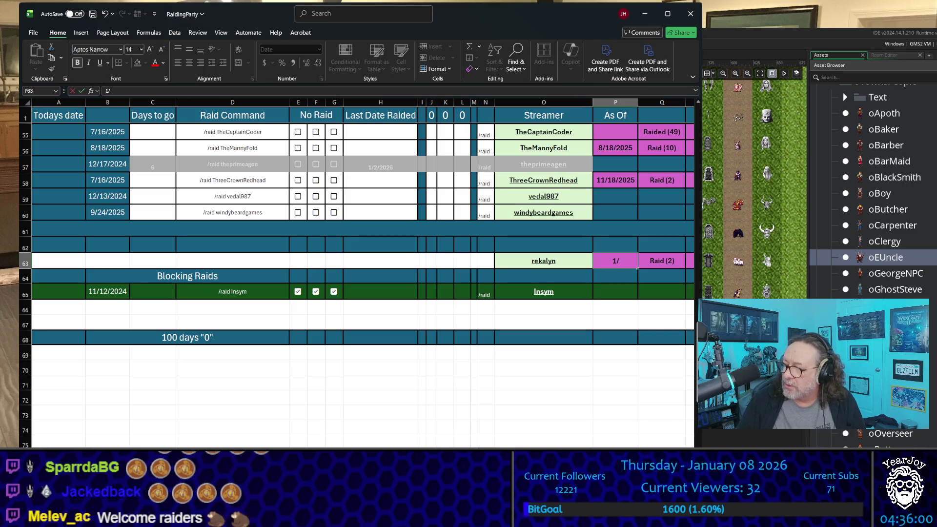
{"action": "type", "text": "026"}
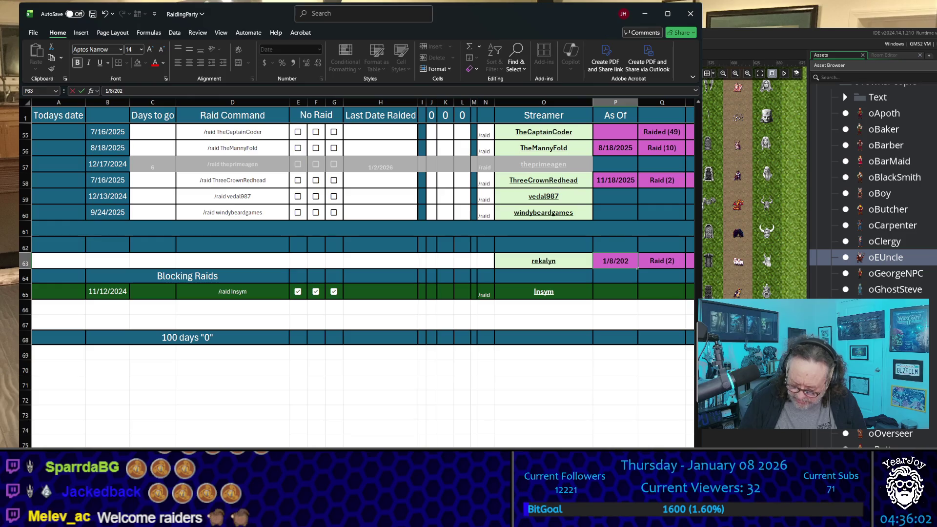
{"action": "key", "text": "Tab"}
{"action": "key", "text": "Tab"}
{"action": "key", "text": "Tab"}
Step: Change rekalyn's raid count to Raid (6) and the total in R63 to 6
{"action": "key", "text": "Left"}
{"action": "key", "text": "Left"}
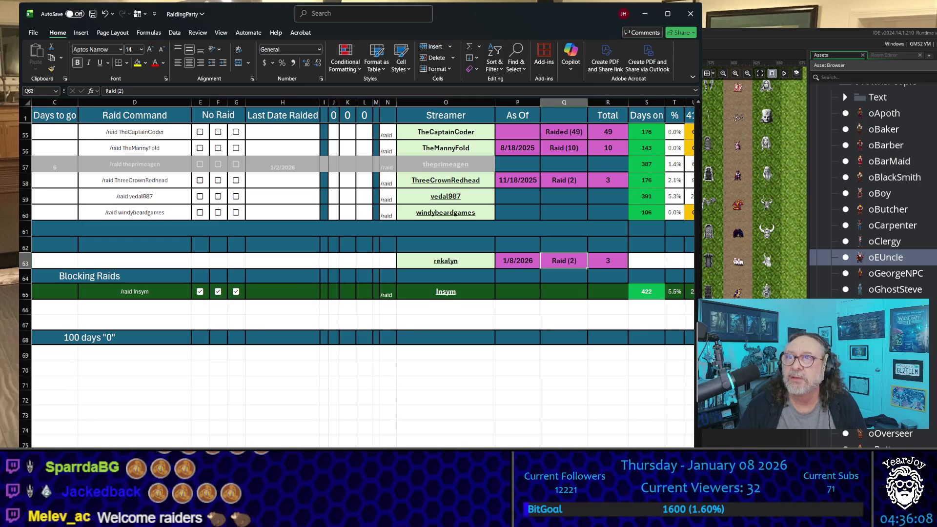
{"action": "double_click", "coordinate": [570, 262]}
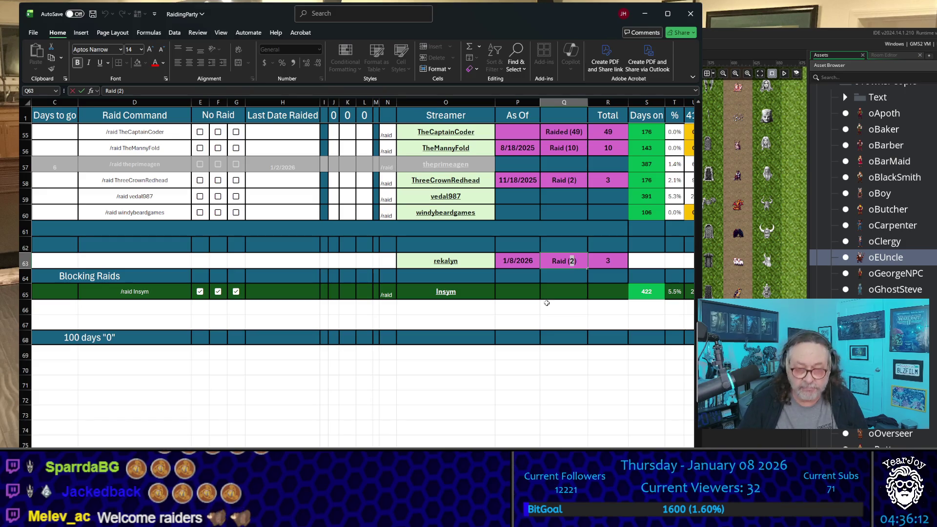
{"action": "type", "text": "6"}
{"action": "key", "text": "Tab"}
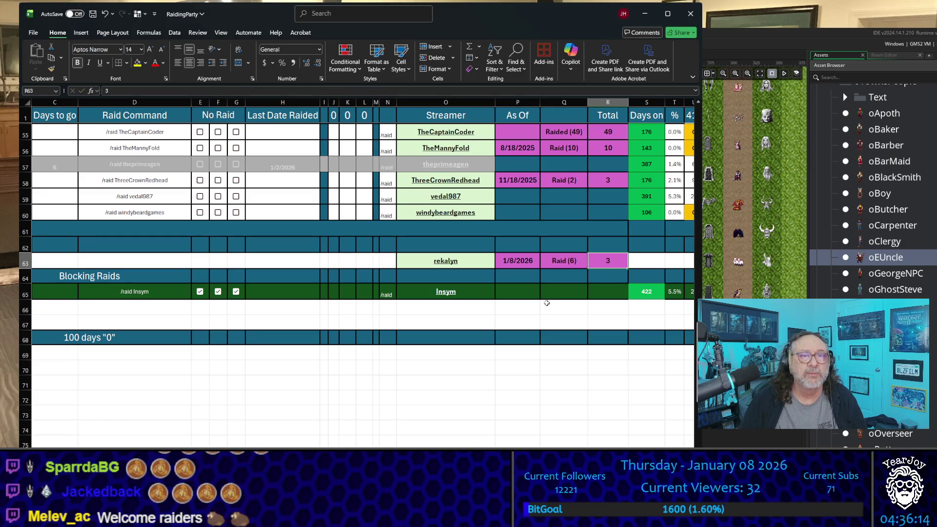
{"action": "type", "text": "6"}
{"action": "key", "text": "Up"}
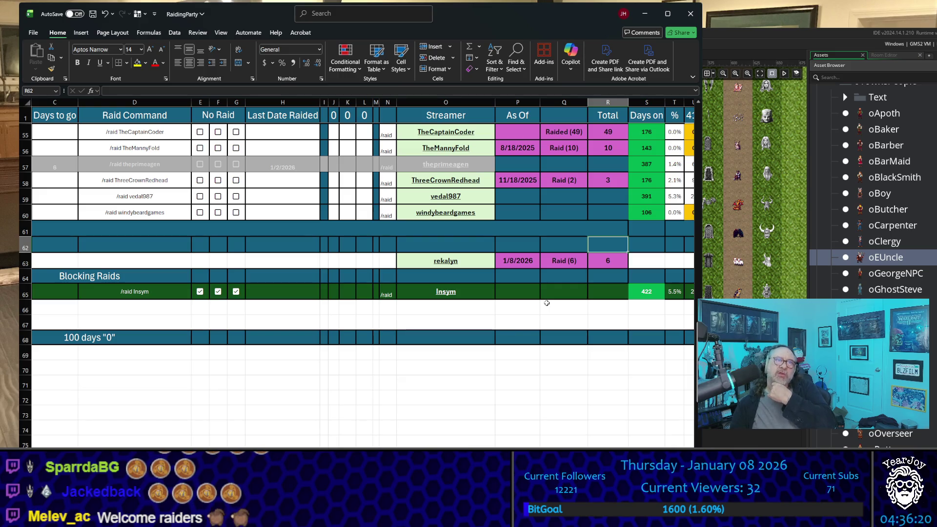
{"action": "key", "text": "Left"}
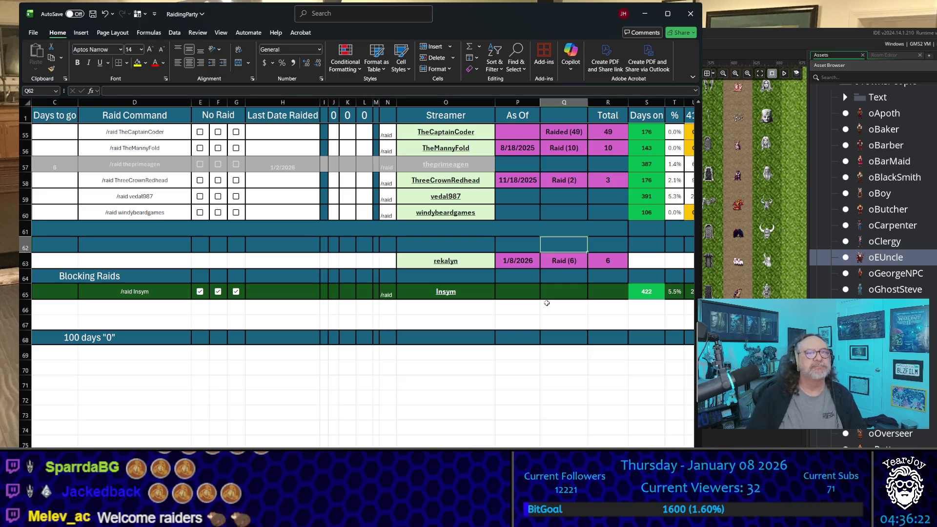
Step: Copy row 60's A–N entries into row 63 and set B63's date to 1/8/2026
{"action": "key", "text": "Up"}
{"action": "key", "text": "Left"}
{"action": "key", "text": "Left"}
{"action": "key", "text": "Left"}
{"action": "key", "text": "Up"}
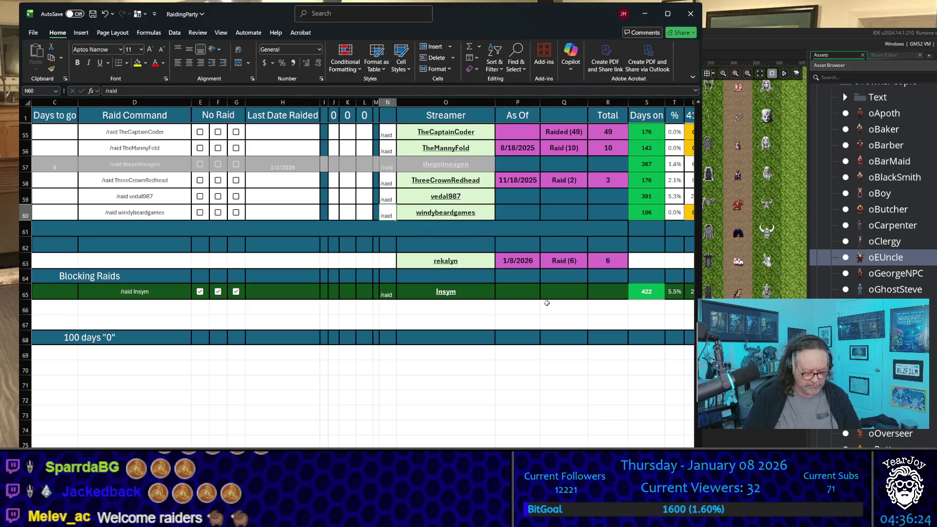
{"action": "key", "text": "shift+Left"}
{"action": "key", "text": "shift+Left"}
{"action": "key", "text": "shift+Left"}
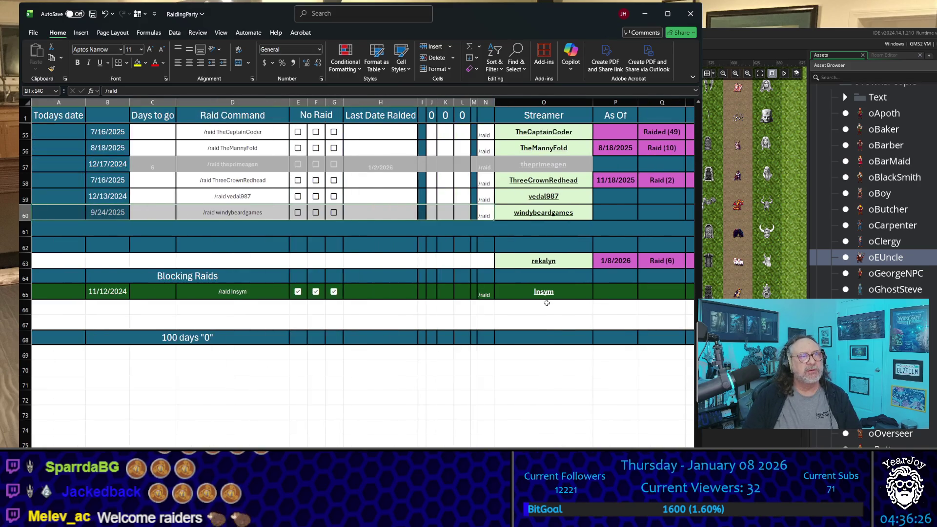
{"action": "key", "text": "ctrl+c"}
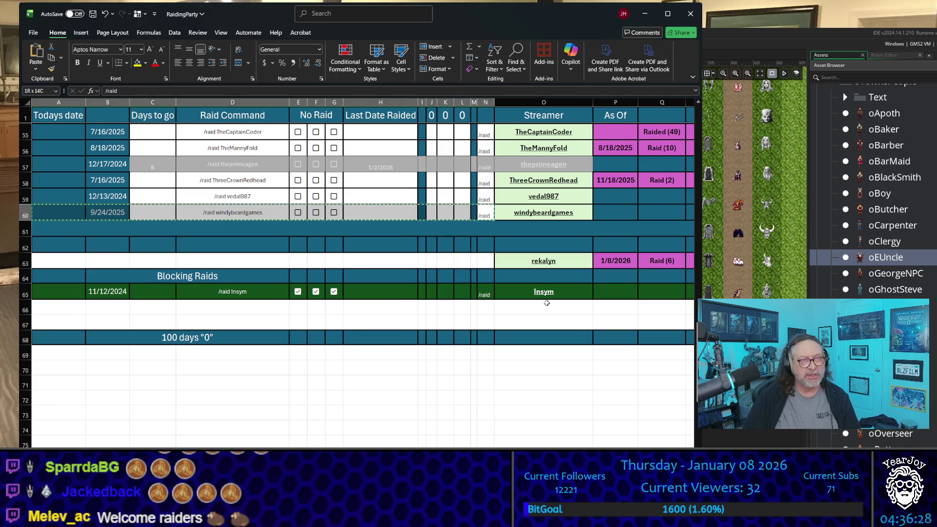
{"action": "key", "text": "Down"}
{"action": "key", "text": "Down"}
{"action": "key", "text": "Down"}
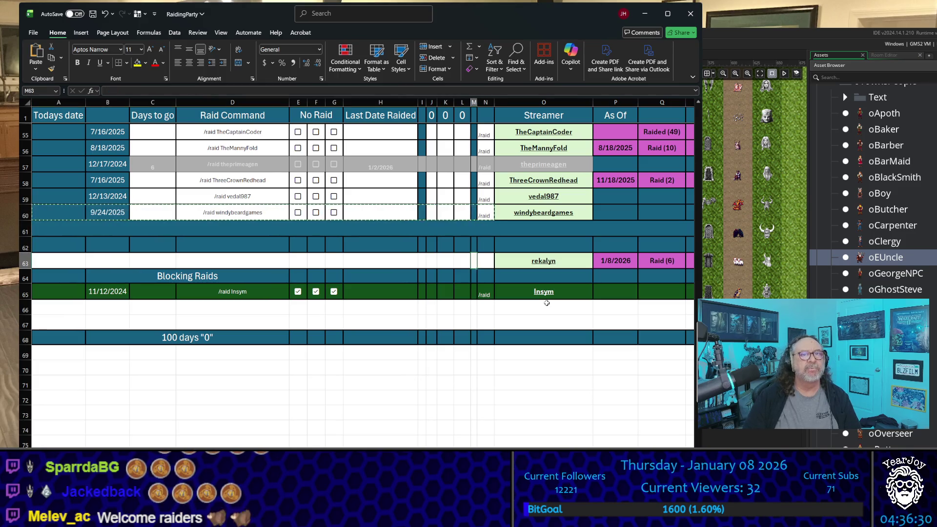
{"action": "key", "text": "Home"}
{"action": "key", "text": "ctrl+v"}
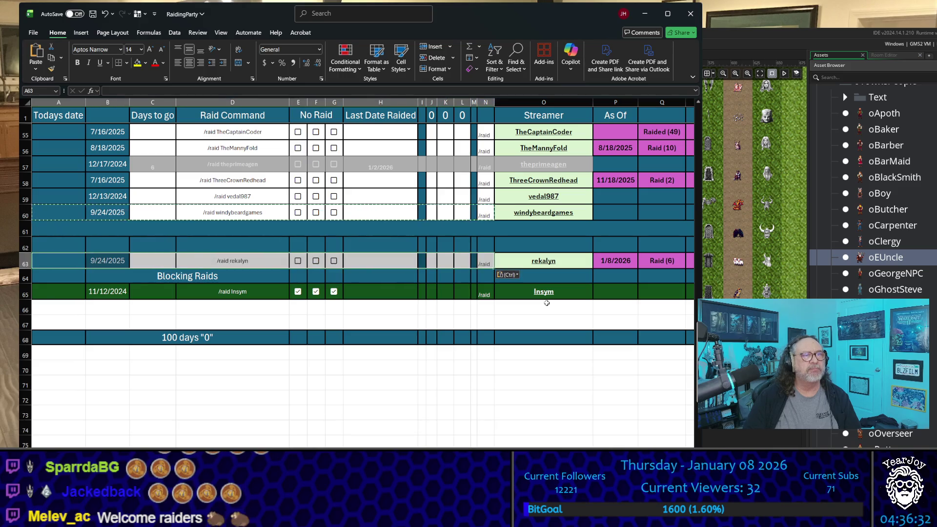
{"action": "key", "text": "Right"}
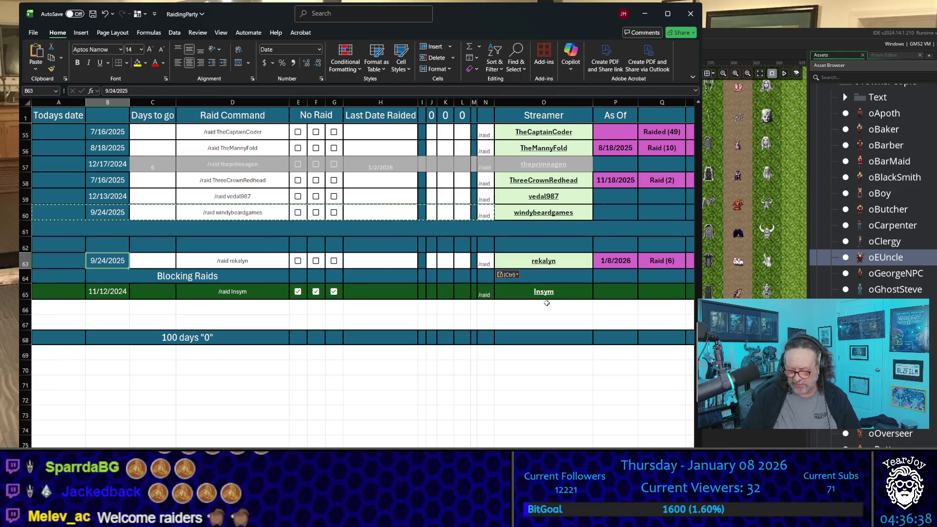
{"action": "type", "text": "1/8/2026"}
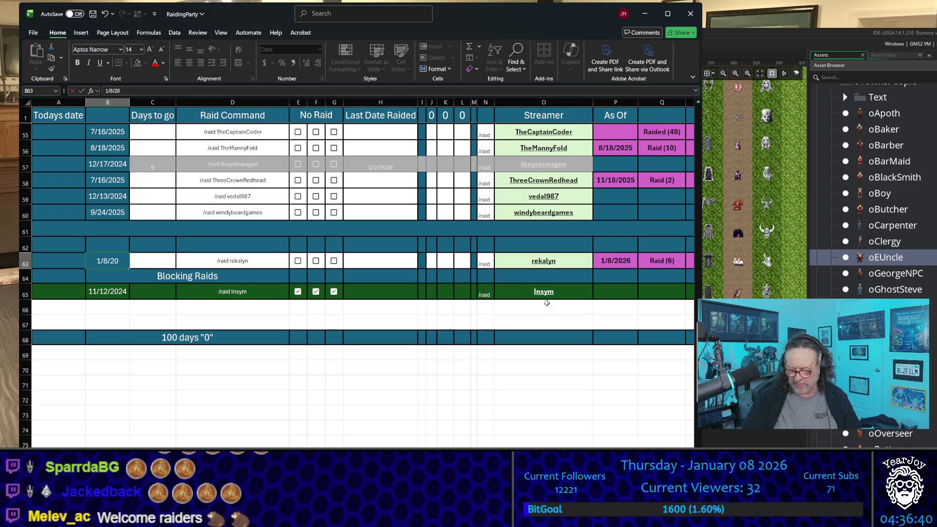
{"action": "key", "text": "Return"}
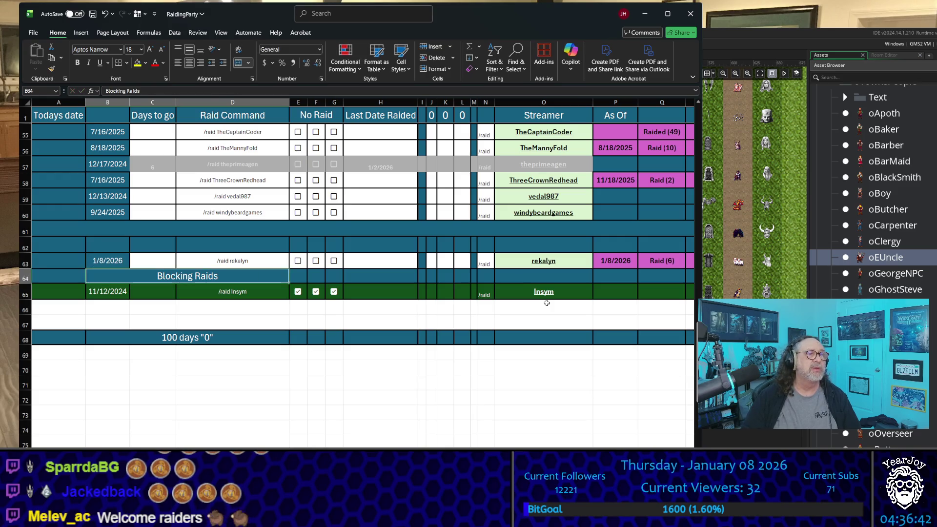
Step: Copy the Days on value from S60 into S63, giving 0
{"action": "key", "text": "Up"}
{"action": "key", "text": "Right"}
{"action": "key", "text": "Right"}
{"action": "key", "text": "Right"}
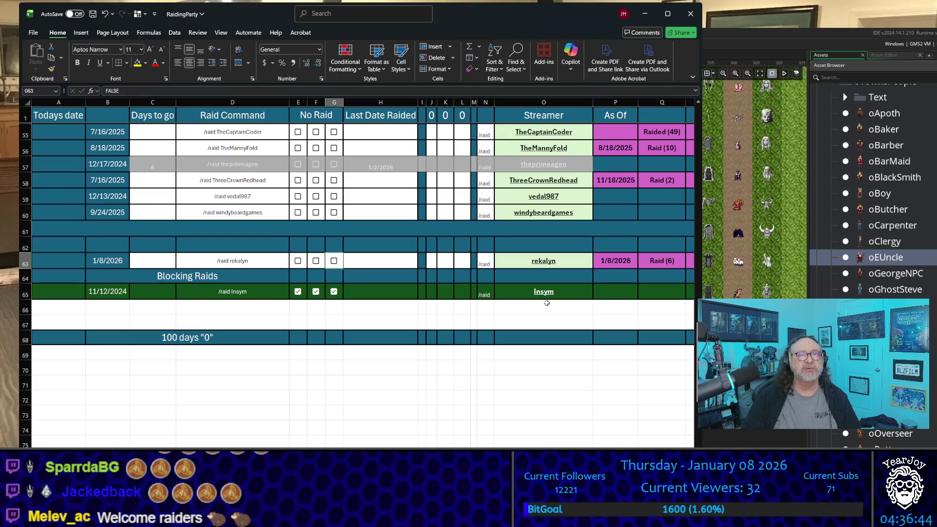
{"action": "key", "text": "Right"}
{"action": "key", "text": "Right"}
{"action": "key", "text": "Right"}
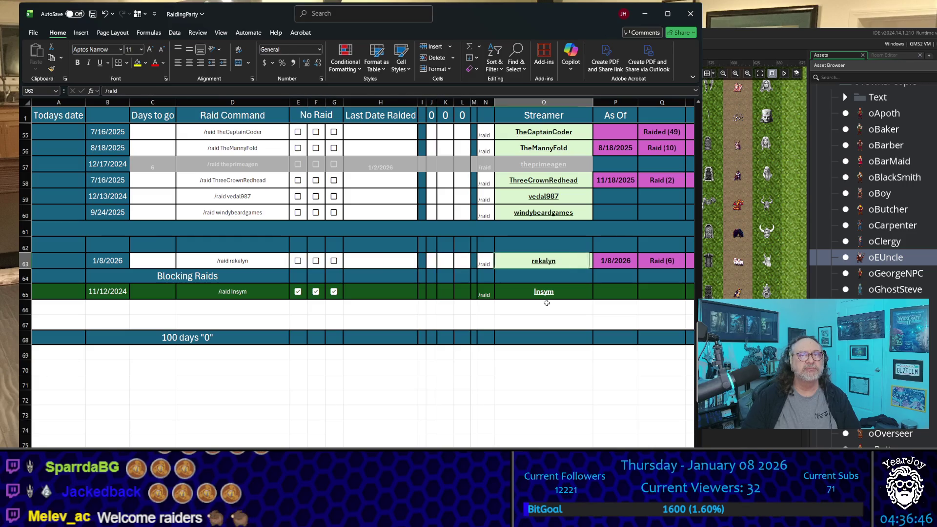
{"action": "key", "text": "Right"}
{"action": "key", "text": "Right"}
{"action": "key", "text": "Right"}
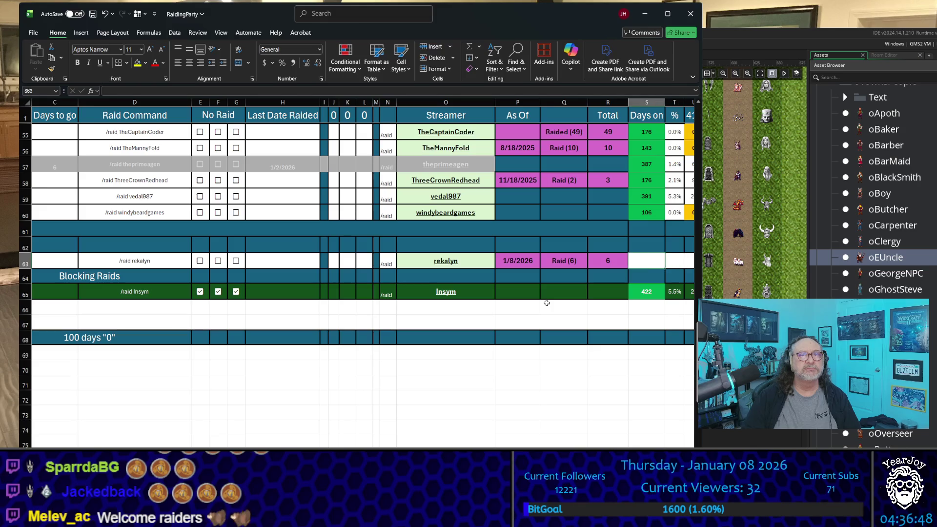
{"action": "key", "text": "Up"}
{"action": "key", "text": "Up"}
{"action": "key", "text": "Up"}
{"action": "key", "text": "ctrl+c"}
{"action": "key", "text": "Down"}
{"action": "key", "text": "Down"}
{"action": "key", "text": "Down"}
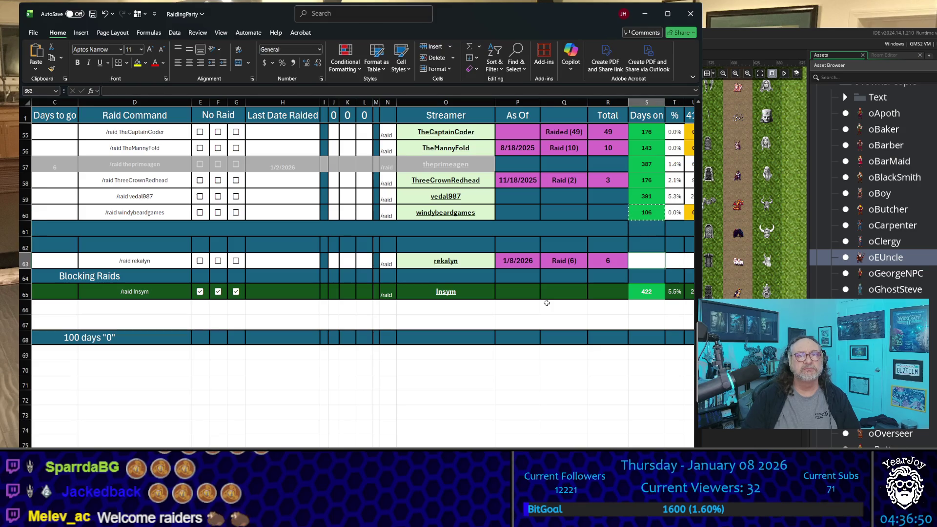
{"action": "key", "text": "ctrl+v"}
{"action": "key", "text": "Up"}
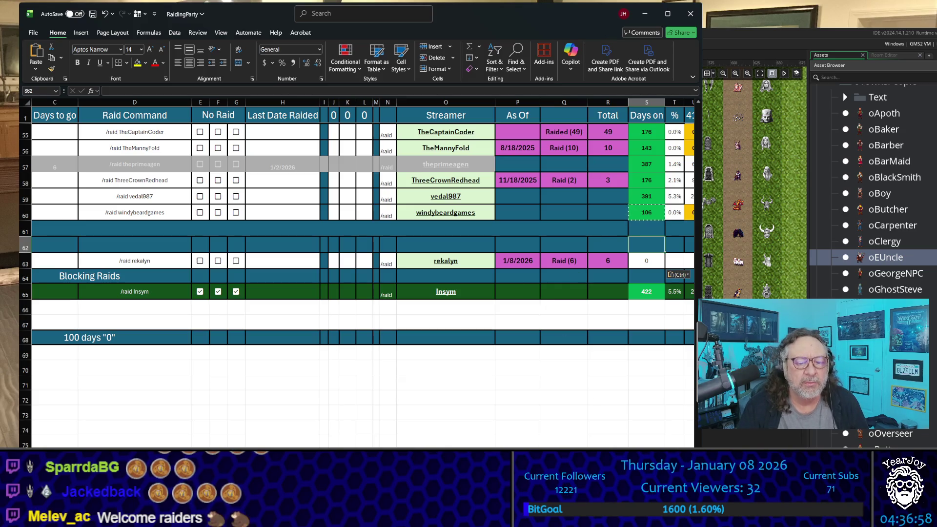
{"action": "scroll", "coordinate": [496, 204], "scroll_direction": "right", "scroll_amount": 5}
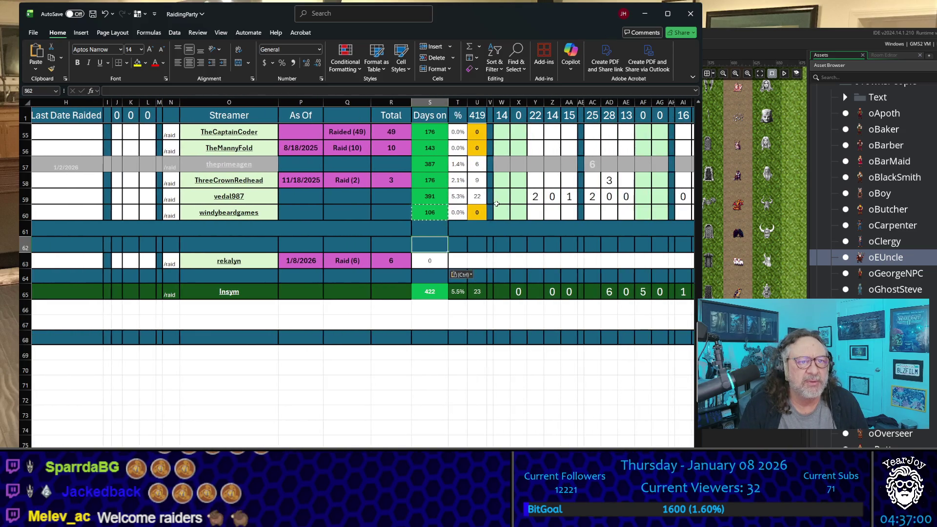
{"action": "scroll", "coordinate": [497, 204], "scroll_direction": "up", "scroll_amount": 4}
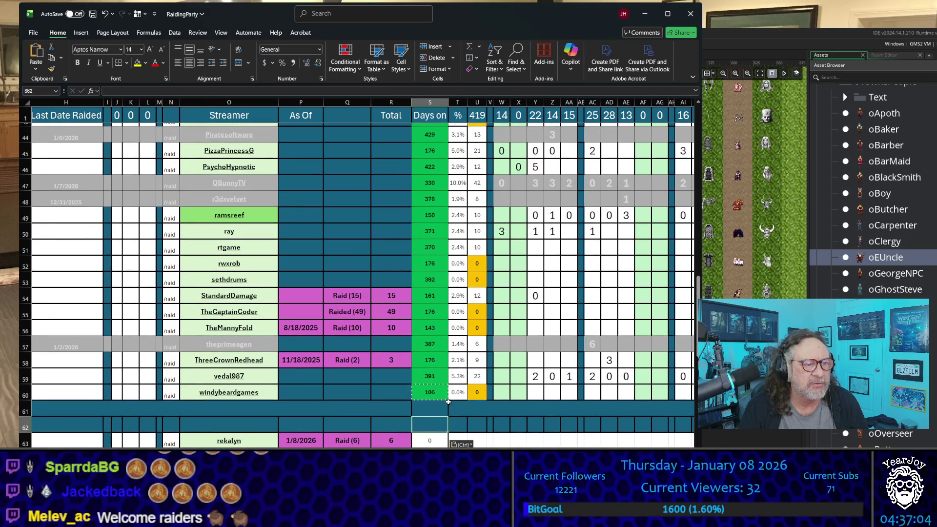
{"action": "scroll", "coordinate": [466, 338], "scroll_direction": "up", "scroll_amount": 5}
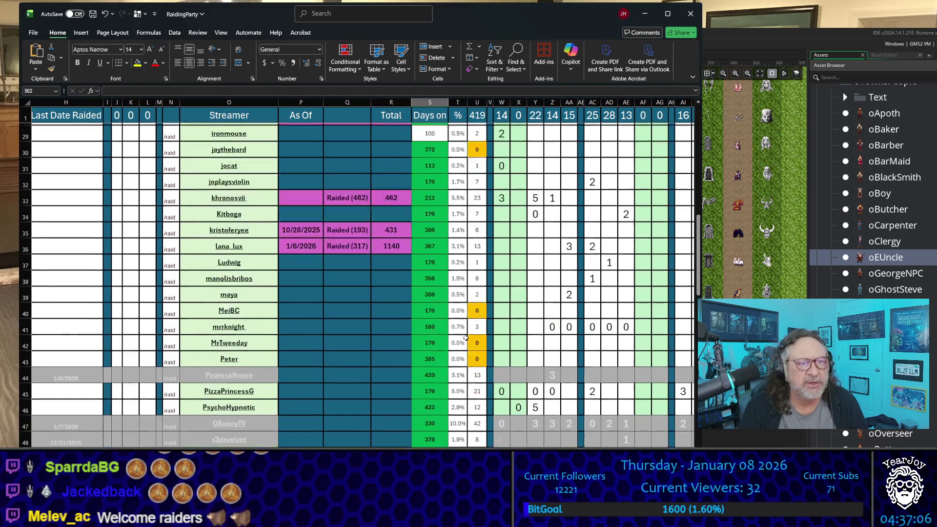
{"action": "scroll", "coordinate": [466, 338], "scroll_direction": "up", "scroll_amount": 9}
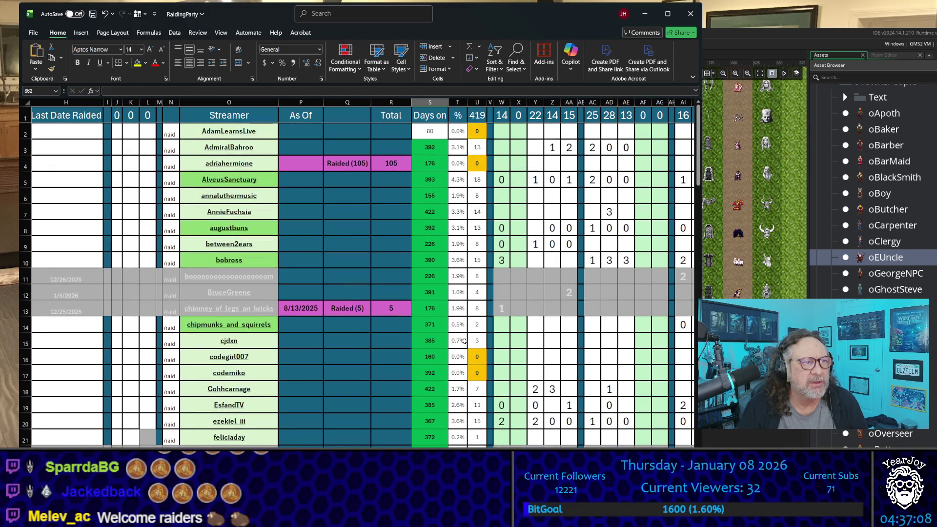
{"action": "scroll", "coordinate": [464, 341], "scroll_direction": "down", "scroll_amount": 16}
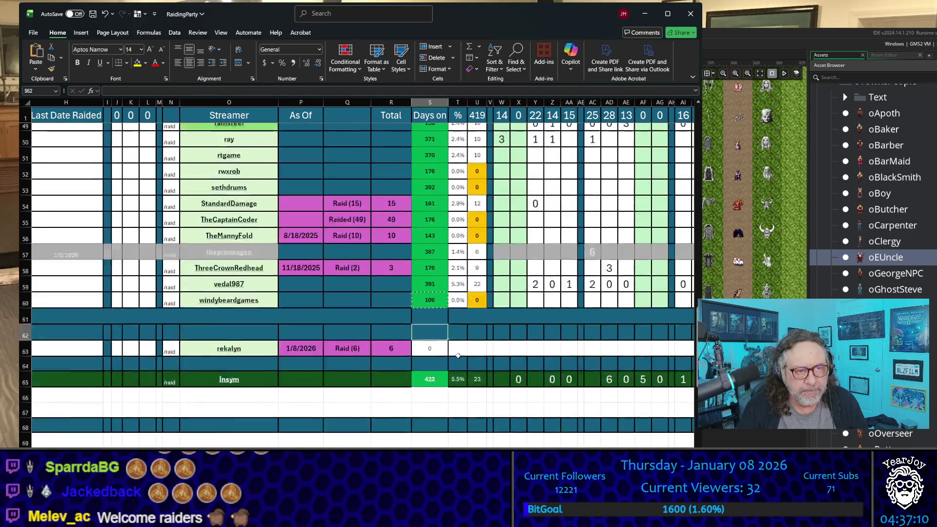
{"action": "scroll", "coordinate": [455, 361], "scroll_direction": "down", "scroll_amount": 1}
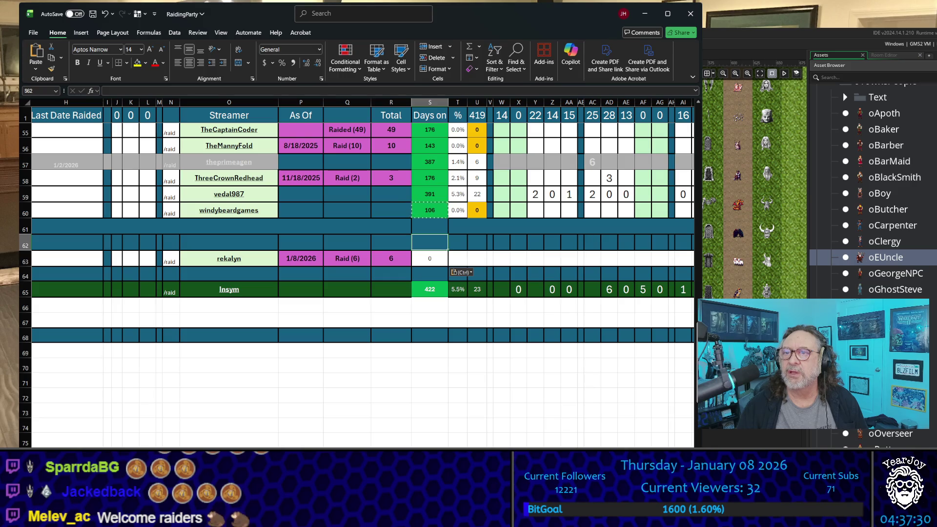
{"action": "key", "text": "alt+Tab"}
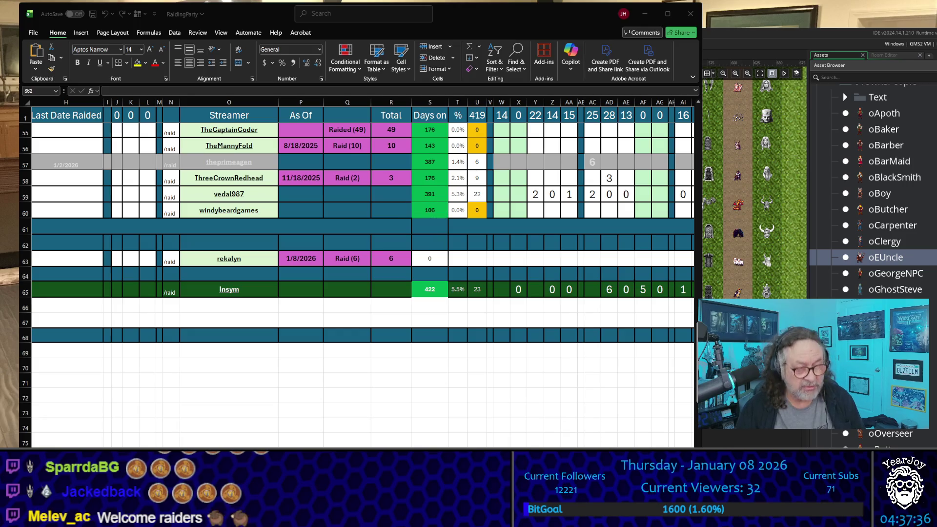
Step: Apply windybeardgames' bold 14-pt name format to rekalyn with Format Painter, then return to D63
{"action": "left_click", "coordinate": [244, 290]}
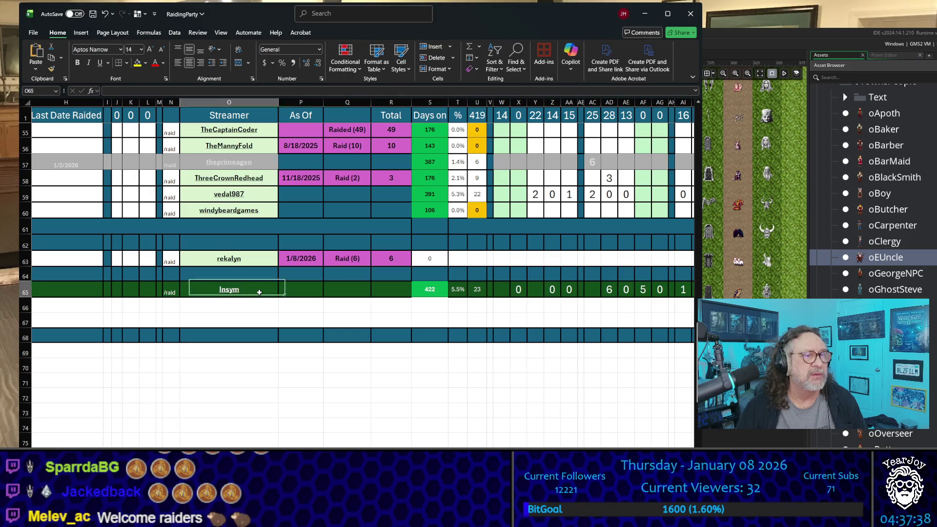
{"action": "left_click", "coordinate": [250, 261]}
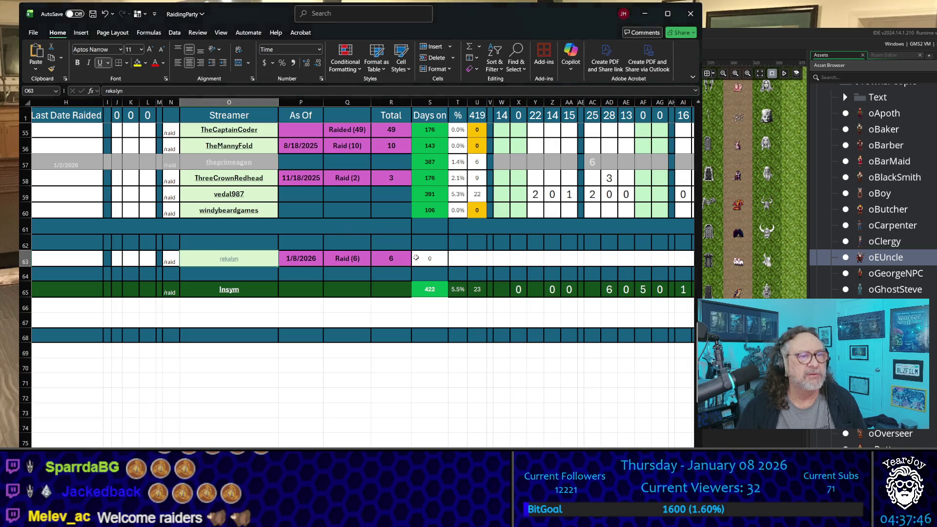
{"action": "left_click", "coordinate": [276, 382]}
{"action": "left_click", "coordinate": [276, 215]}
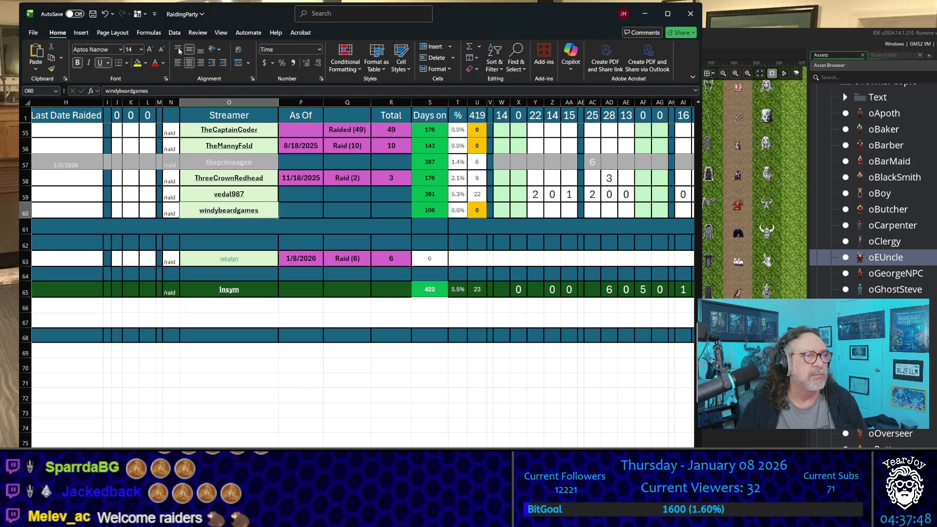
{"action": "left_click", "coordinate": [51, 68]}
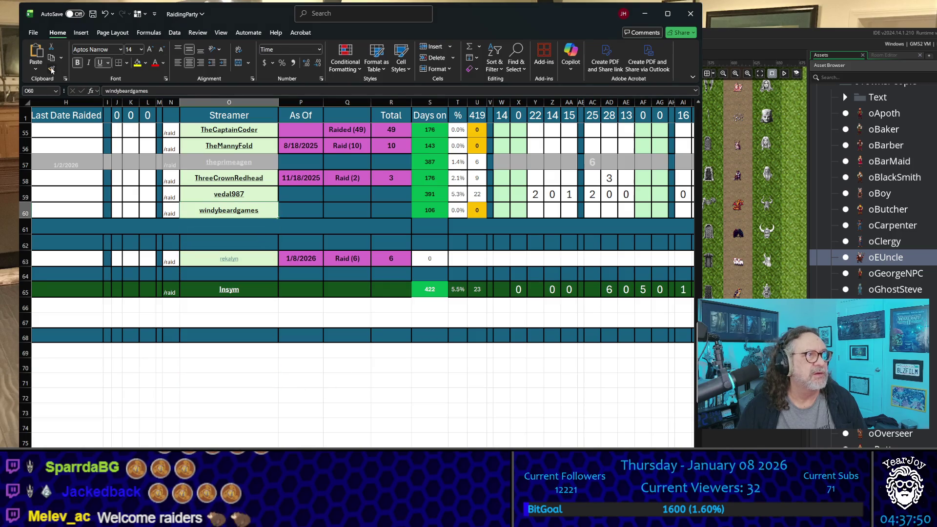
{"action": "left_click", "coordinate": [244, 260]}
{"action": "left_click", "coordinate": [307, 392]}
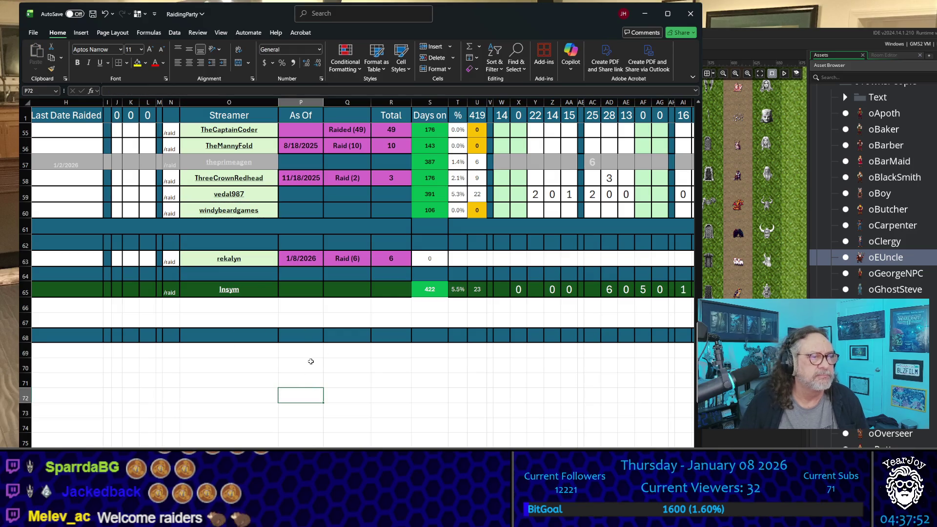
{"action": "key", "text": "Up"}
{"action": "key", "text": "Up"}
{"action": "key", "text": "Up"}
{"action": "key", "text": "ctrl+Up"}
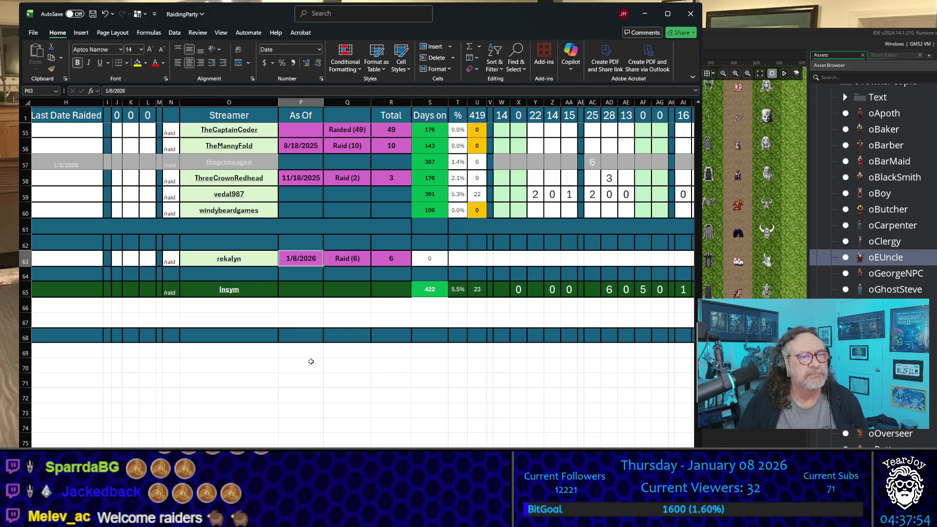
{"action": "key", "text": "Left"}
{"action": "key", "text": "Home"}
{"action": "key", "text": "Right"}
{"action": "key", "text": "Right"}
{"action": "key", "text": "Right"}
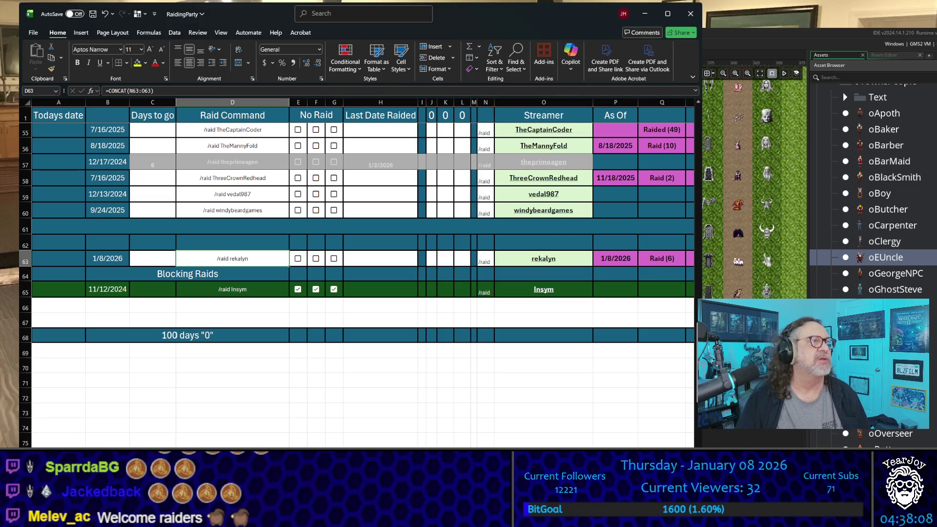
Step: Save the RaidingParty workbook and minimize Excel to reveal GameMaker's room editor
{"action": "left_click", "coordinate": [33, 33]}
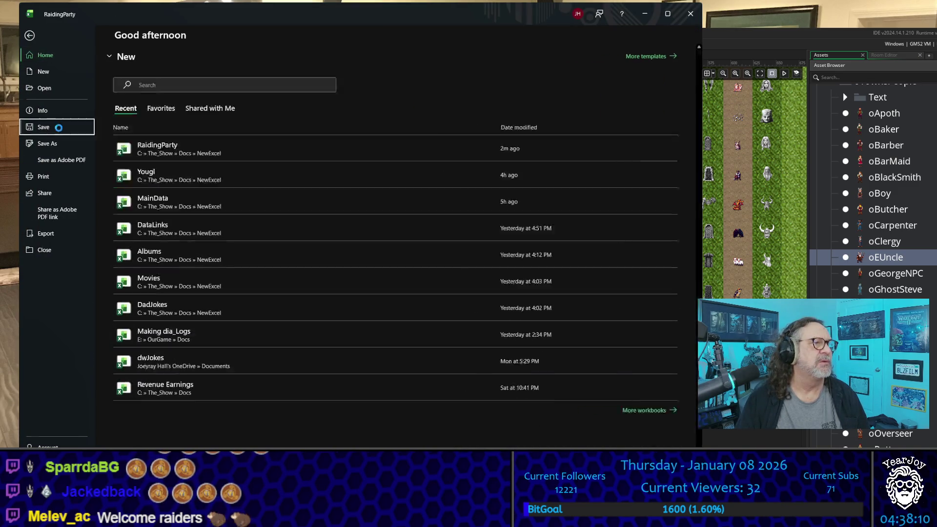
{"action": "left_click", "coordinate": [49, 126]}
{"action": "left_click", "coordinate": [645, 13]}
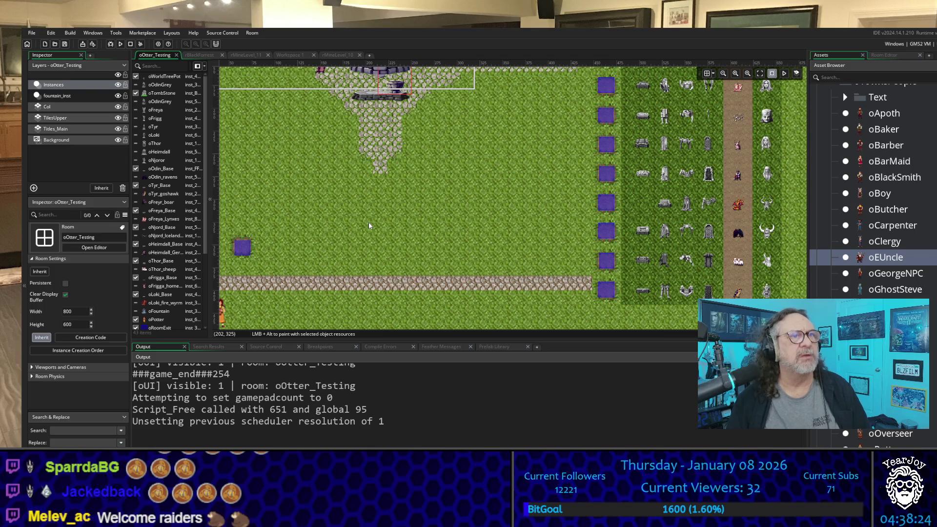
{"action": "scroll", "coordinate": [366, 189], "scroll_direction": "up", "scroll_amount": 5}
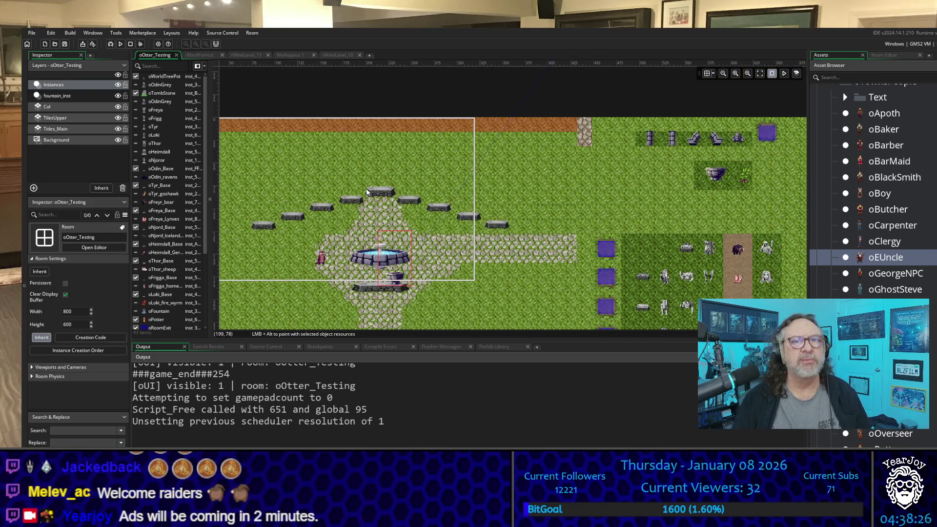
{"action": "scroll", "coordinate": [367, 193], "scroll_direction": "down", "scroll_amount": 2}
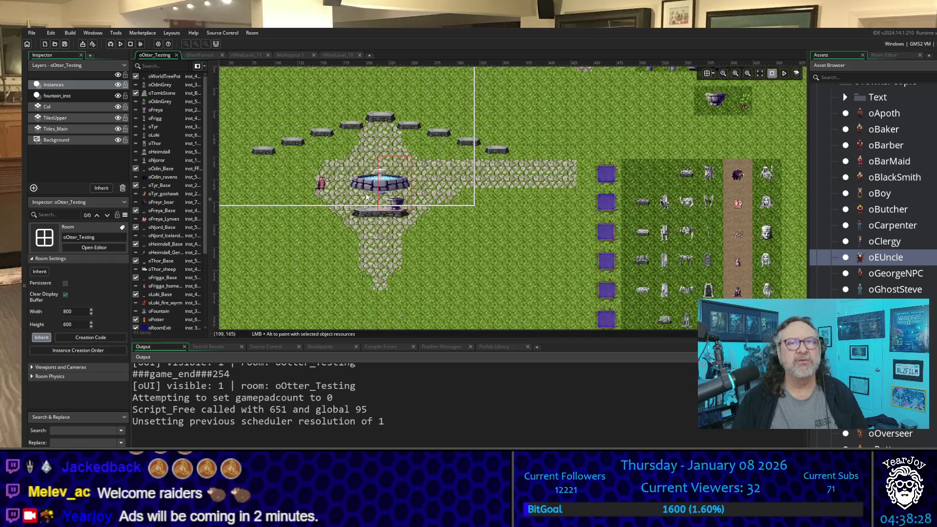
{"action": "scroll", "coordinate": [367, 196], "scroll_direction": "up", "scroll_amount": 2}
{"action": "scroll", "coordinate": [366, 197], "scroll_direction": "down", "scroll_amount": 6}
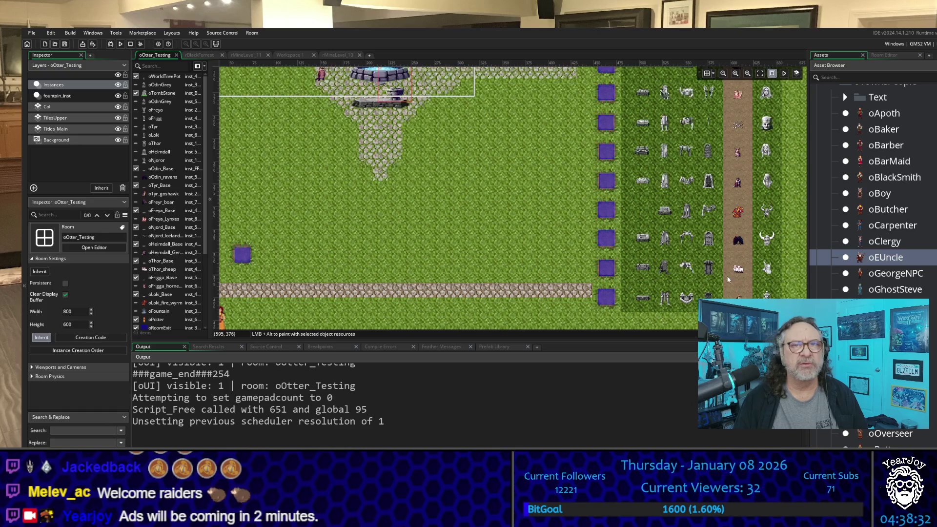
{"action": "scroll", "coordinate": [625, 228], "scroll_direction": "up", "scroll_amount": 2}
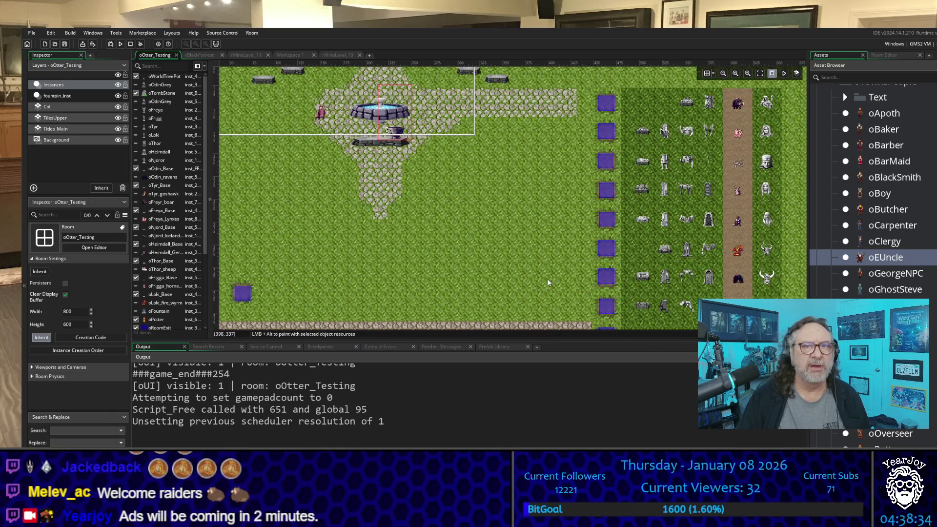
{"action": "mouse_move", "coordinate": [554, 268]}
{"action": "left_mouse_down"}
{"action": "mouse_move", "coordinate": [499, 241]}
{"action": "mouse_move", "coordinate": [449, 234]}
{"action": "mouse_move", "coordinate": [448, 242]}
{"action": "left_mouse_up"}
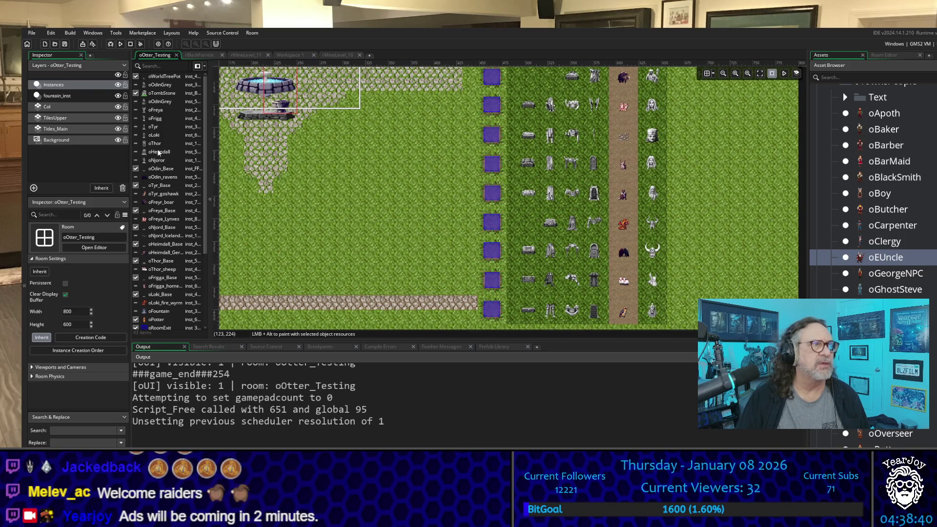
{"action": "left_click", "coordinate": [80, 87]}
{"action": "scroll", "coordinate": [678, 116], "scroll_direction": "up", "scroll_amount": 3}
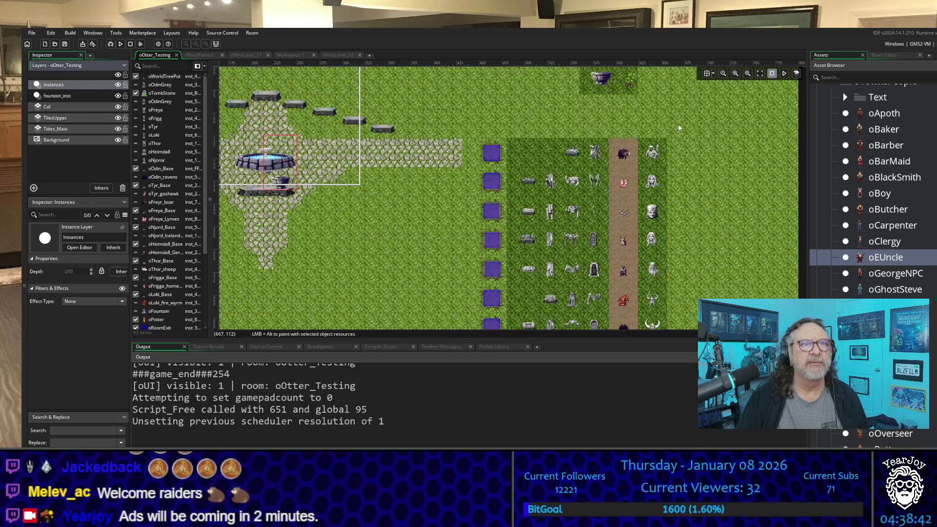
{"action": "mouse_move", "coordinate": [617, 148]}
{"action": "left_mouse_down"}
{"action": "mouse_move", "coordinate": [654, 227]}
{"action": "mouse_move", "coordinate": [659, 336]}
{"action": "mouse_move", "coordinate": [670, 362]}
{"action": "mouse_move", "coordinate": [673, 349]}
{"action": "left_mouse_up"}
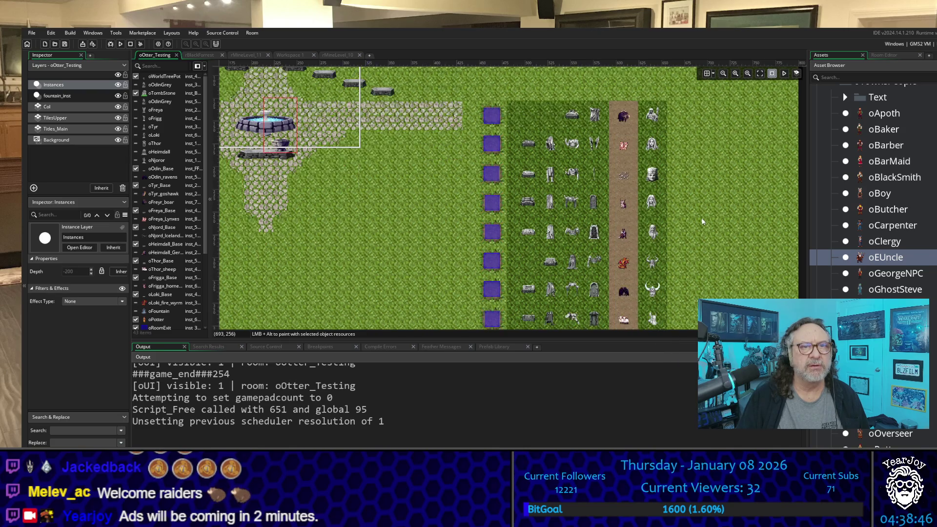
{"action": "scroll", "coordinate": [701, 218], "scroll_direction": "down", "scroll_amount": 1}
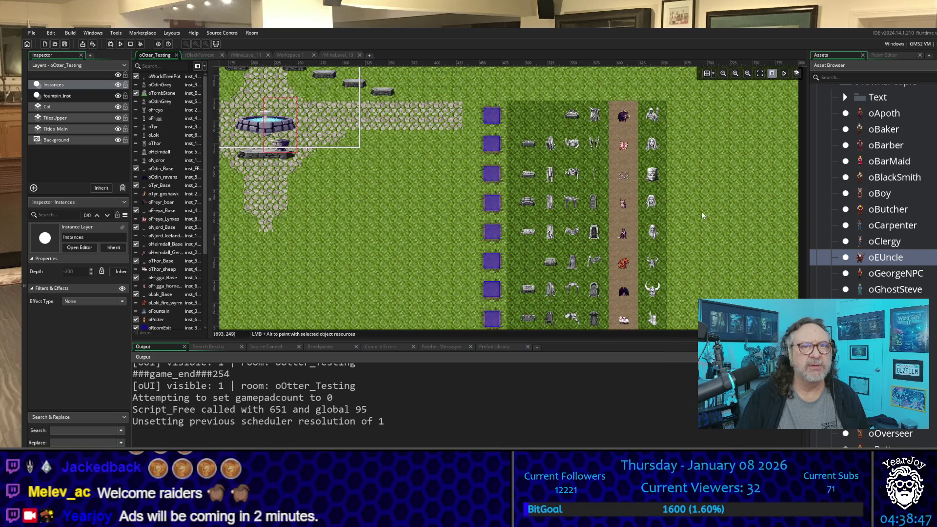
{"action": "left_click", "coordinate": [70, 98]}
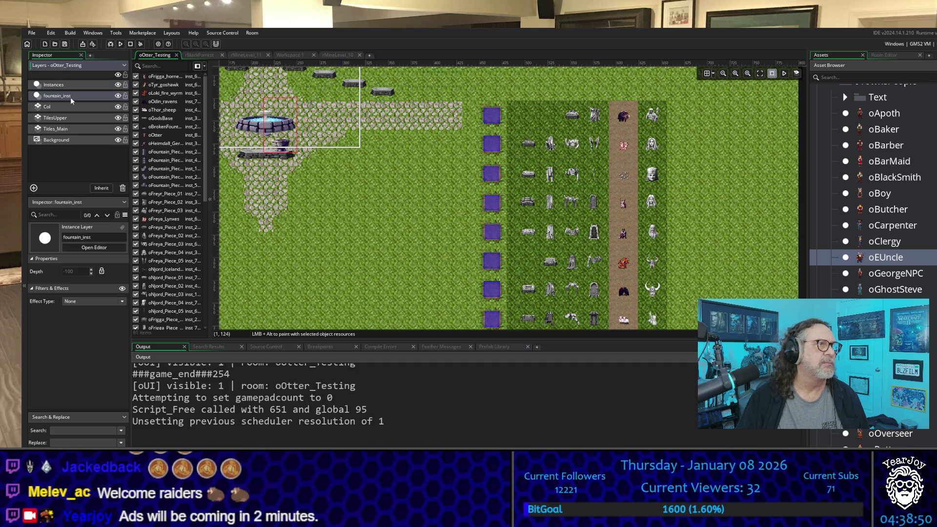
{"action": "left_click", "coordinate": [119, 96]}
{"action": "left_click", "coordinate": [118, 96]}
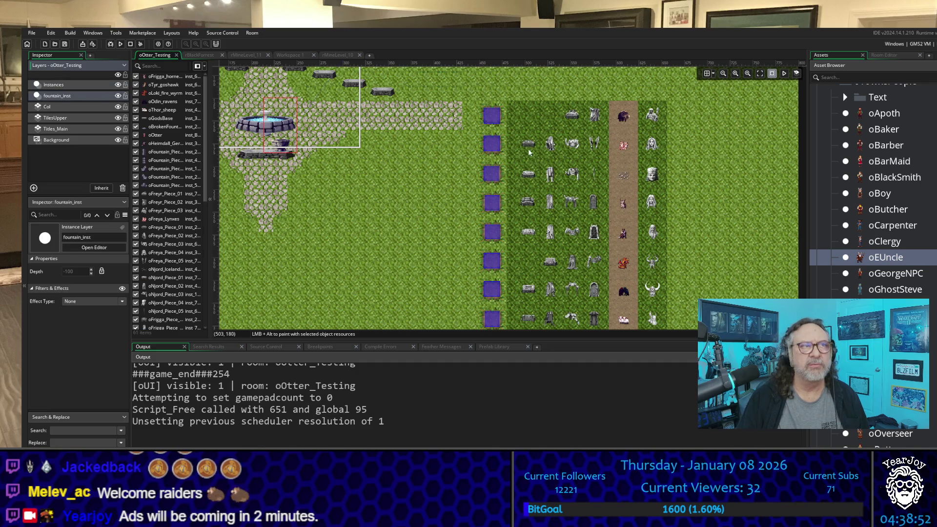
{"action": "scroll", "coordinate": [561, 156], "scroll_direction": "down", "scroll_amount": 3, "text": "ctrl"}
{"action": "scroll", "coordinate": [561, 156], "scroll_direction": "up", "scroll_amount": 1}
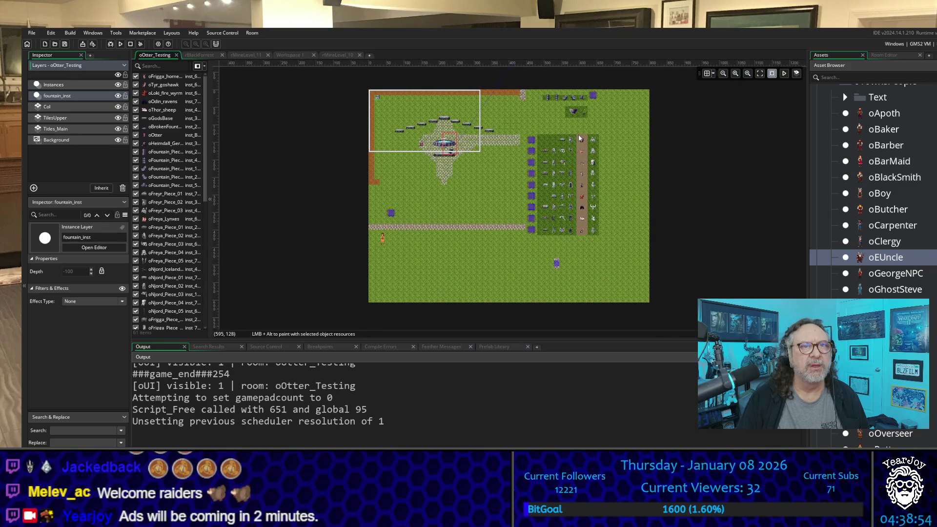
Step: Duplicate the column of nine statue instances and line the copies up beside the purple squares
{"action": "mouse_move", "coordinate": [589, 132]}
{"action": "left_mouse_down"}
{"action": "mouse_move", "coordinate": [616, 193]}
{"action": "mouse_move", "coordinate": [615, 236]}
{"action": "mouse_move", "coordinate": [612, 220]}
{"action": "left_mouse_up"}
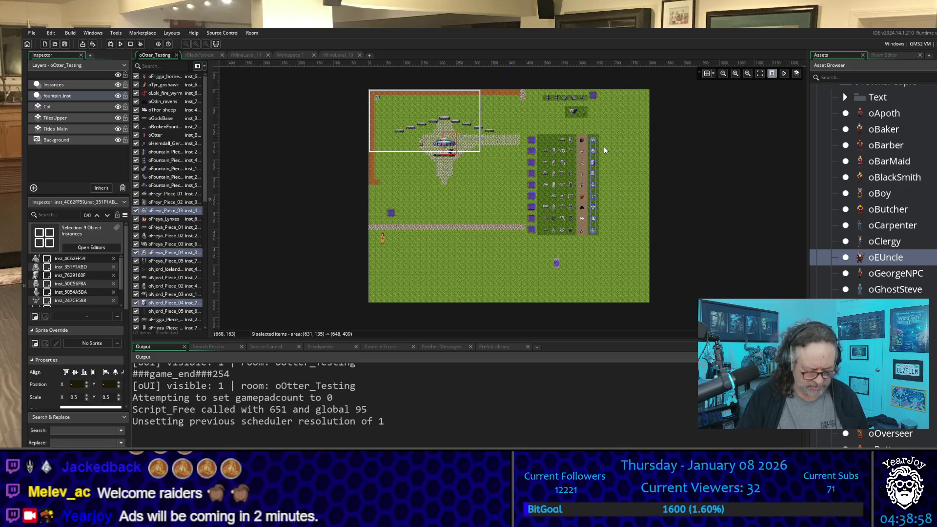
{"action": "key", "text": "ctrl+d"}
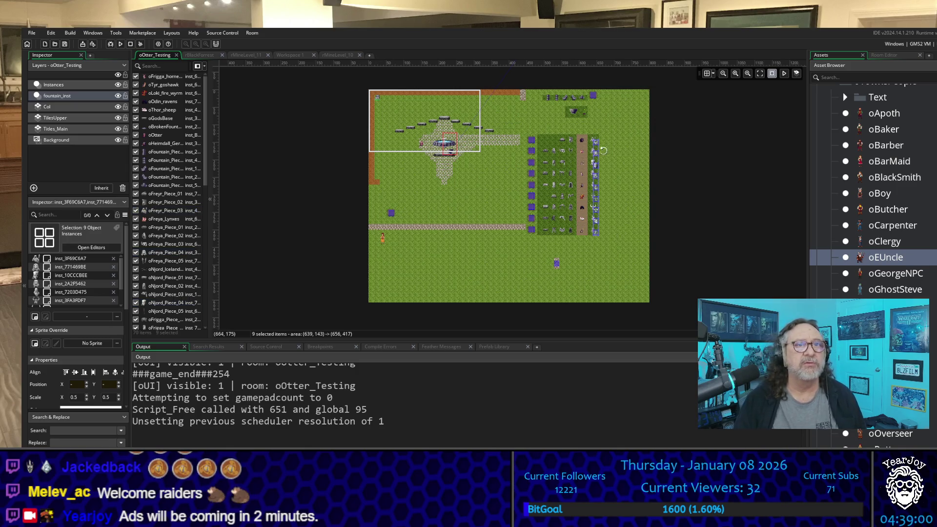
{"action": "left_click_drag", "start_coordinate": [604, 150], "coordinate": [525, 140]}
{"action": "scroll", "coordinate": [503, 137], "scroll_direction": "up", "scroll_amount": 2}
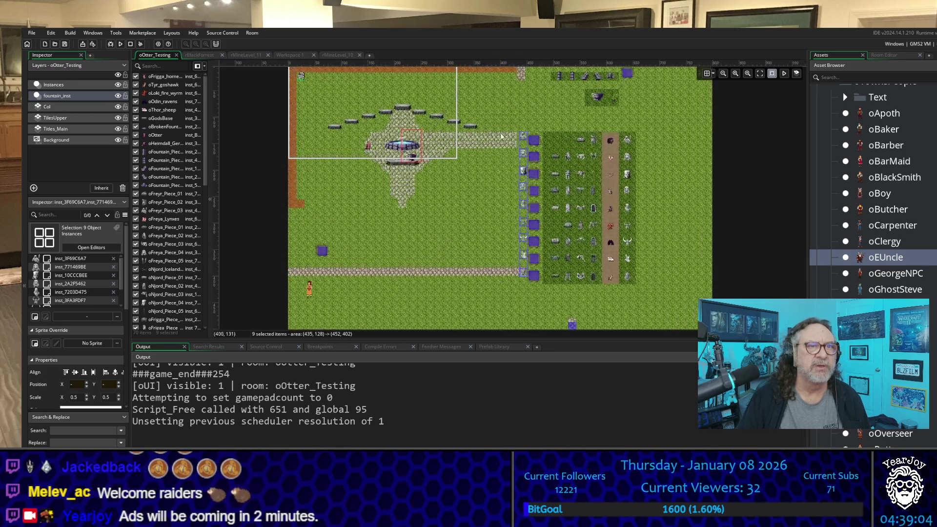
{"action": "scroll", "coordinate": [523, 138], "scroll_direction": "up", "scroll_amount": 5}
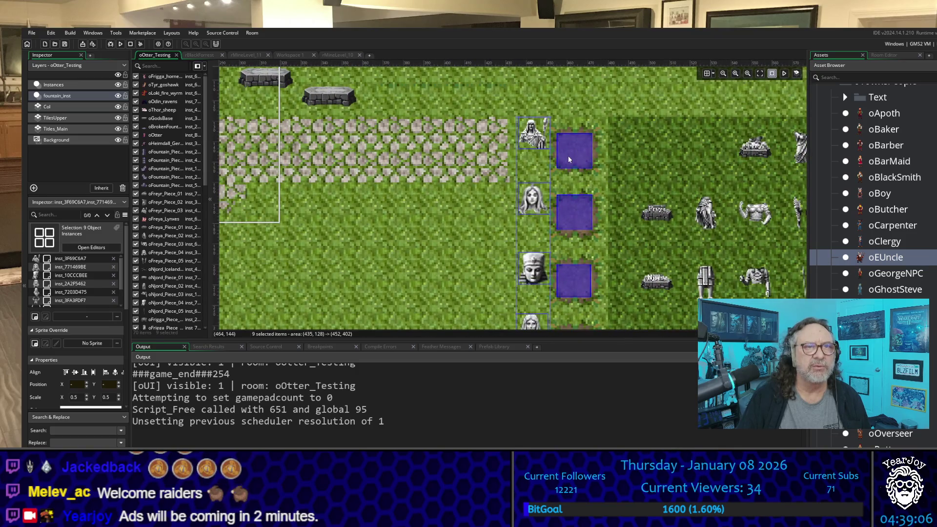
{"action": "left_click_drag", "start_coordinate": [543, 143], "coordinate": [535, 162]}
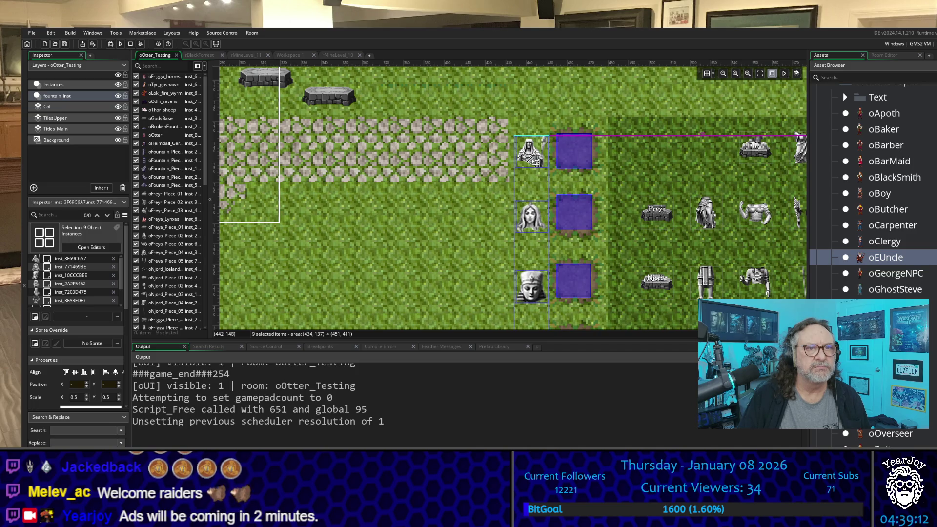
{"action": "scroll", "coordinate": [556, 176], "scroll_direction": "down", "scroll_amount": 5}
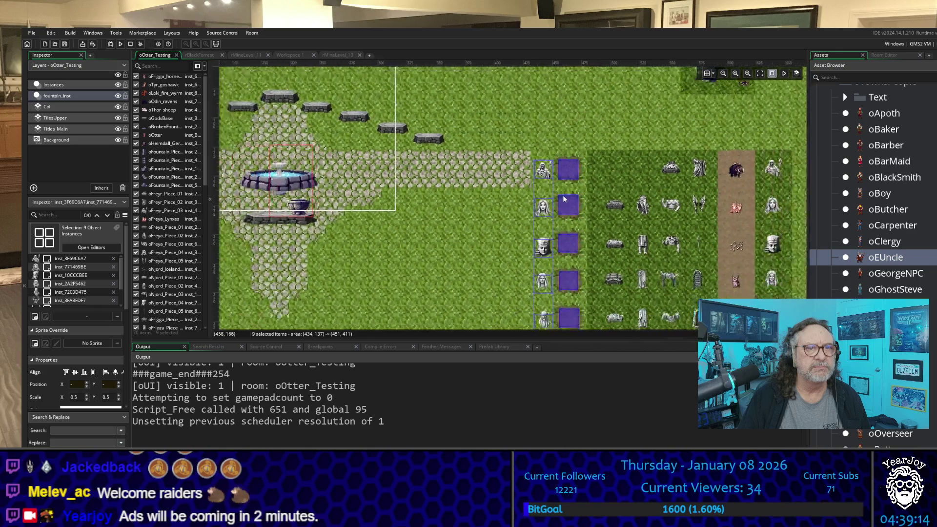
{"action": "scroll", "coordinate": [564, 199], "scroll_direction": "down", "scroll_amount": 4}
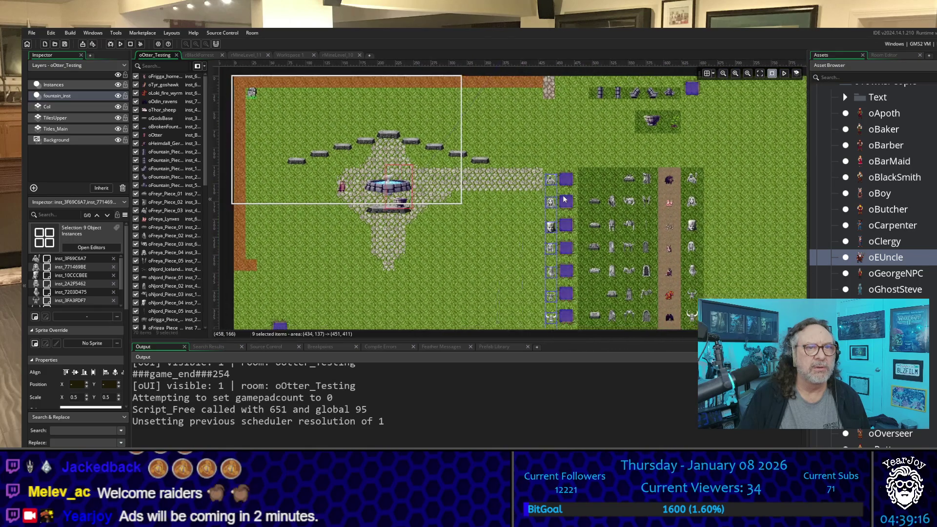
{"action": "scroll", "coordinate": [665, 182], "scroll_direction": "down", "scroll_amount": 2}
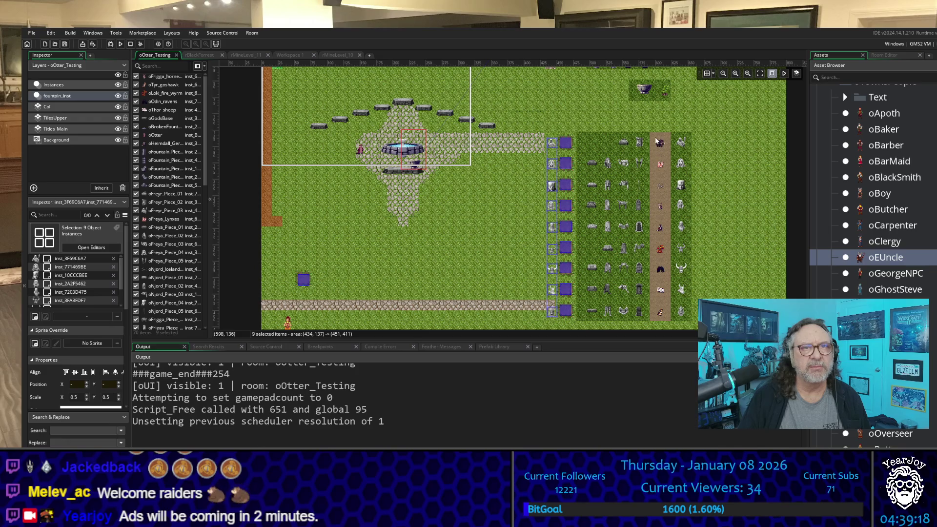
Step: Select the nine dirt-path pieces, undo the last change, then single out the oThor_Piece_04 statue
{"action": "left_click_drag", "start_coordinate": [653, 141], "coordinate": [666, 328]}
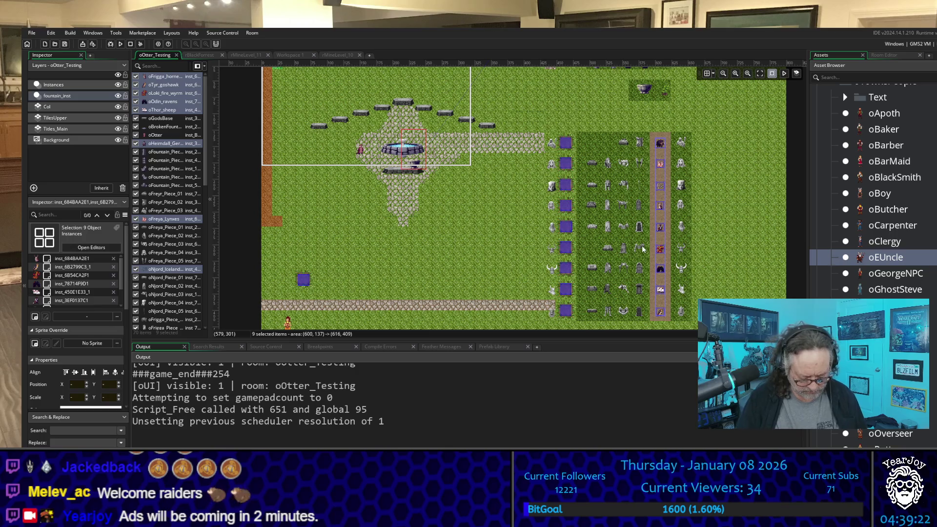
{"action": "key", "text": "ctrl+z"}
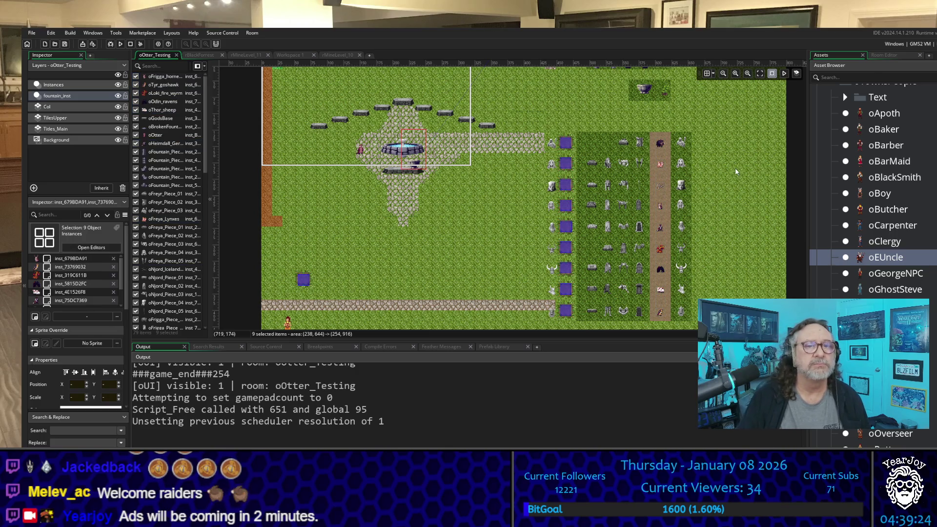
{"action": "scroll", "coordinate": [712, 235], "scroll_direction": "down", "scroll_amount": 5}
{"action": "scroll", "coordinate": [712, 235], "scroll_direction": "up", "scroll_amount": 5}
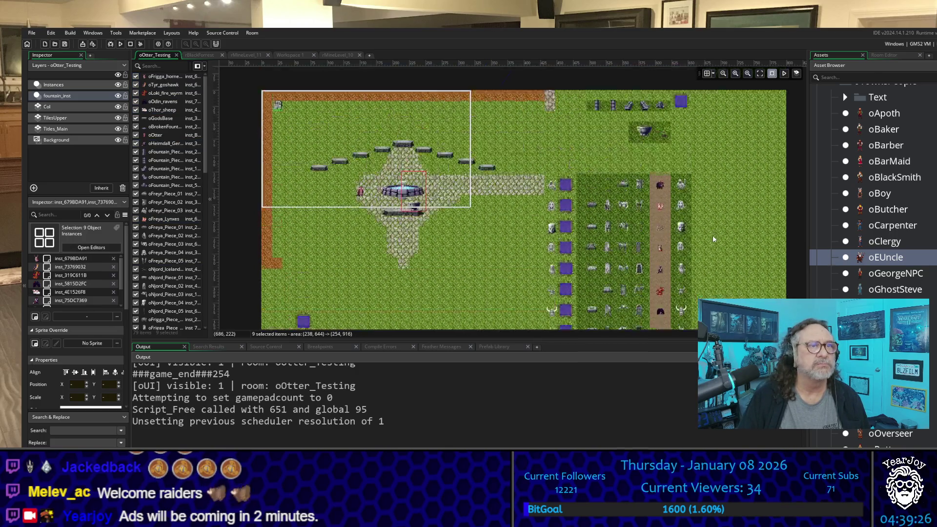
{"action": "scroll", "coordinate": [713, 236], "scroll_direction": "down", "scroll_amount": 1}
{"action": "scroll", "coordinate": [713, 239], "scroll_direction": "down", "scroll_amount": 3}
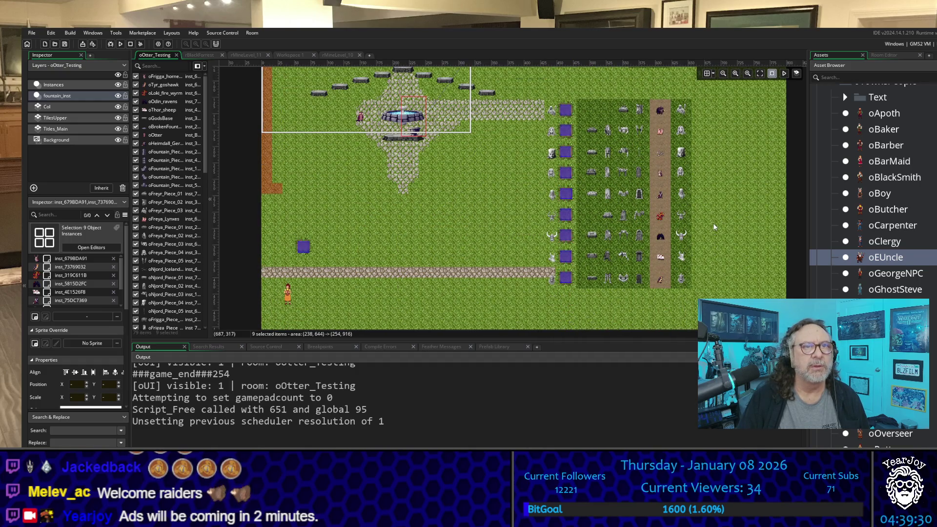
{"action": "scroll", "coordinate": [571, 269], "scroll_direction": "up", "scroll_amount": 5}
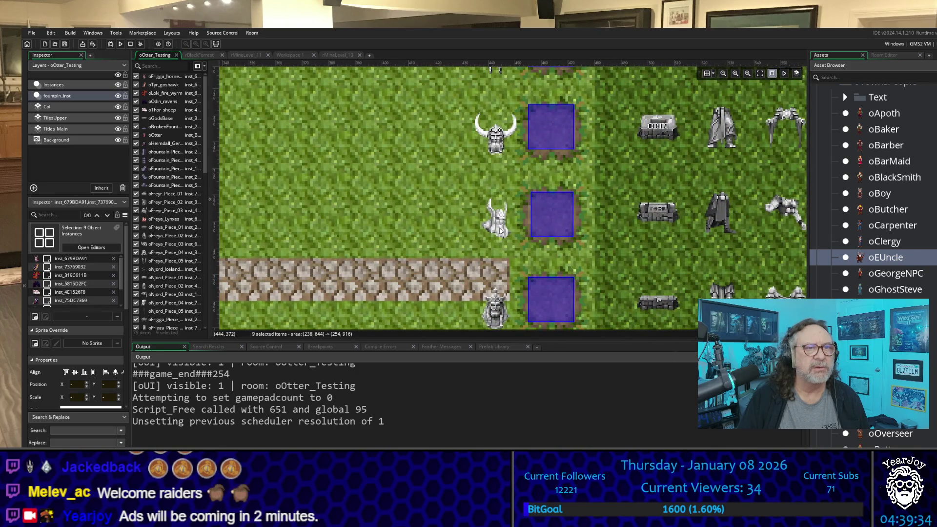
{"action": "mouse_move", "coordinate": [500, 231]}
{"action": "left_mouse_down"}
{"action": "mouse_move", "coordinate": [439, 229]}
{"action": "mouse_move", "coordinate": [499, 232]}
{"action": "left_mouse_up"}
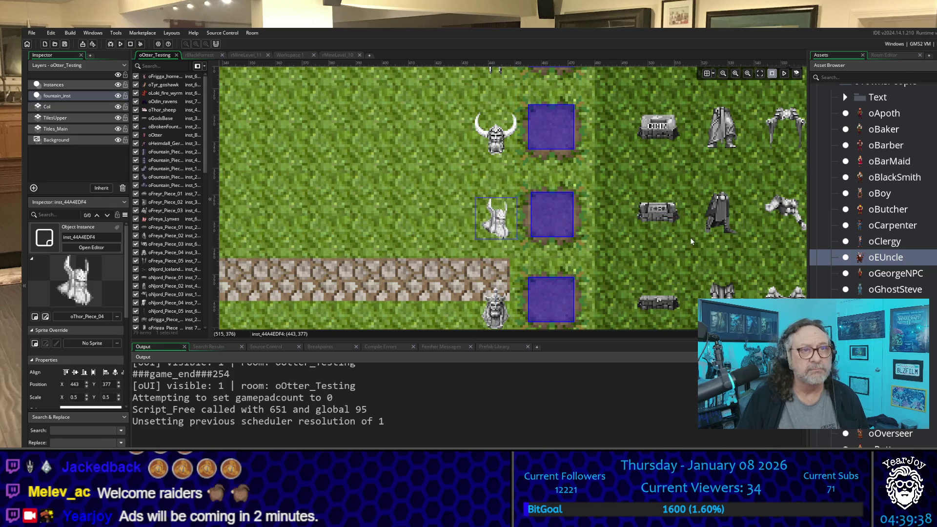
Step: Reselect the nine pieces running up the dirt path
{"action": "scroll", "coordinate": [690, 237], "scroll_direction": "down", "scroll_amount": 3}
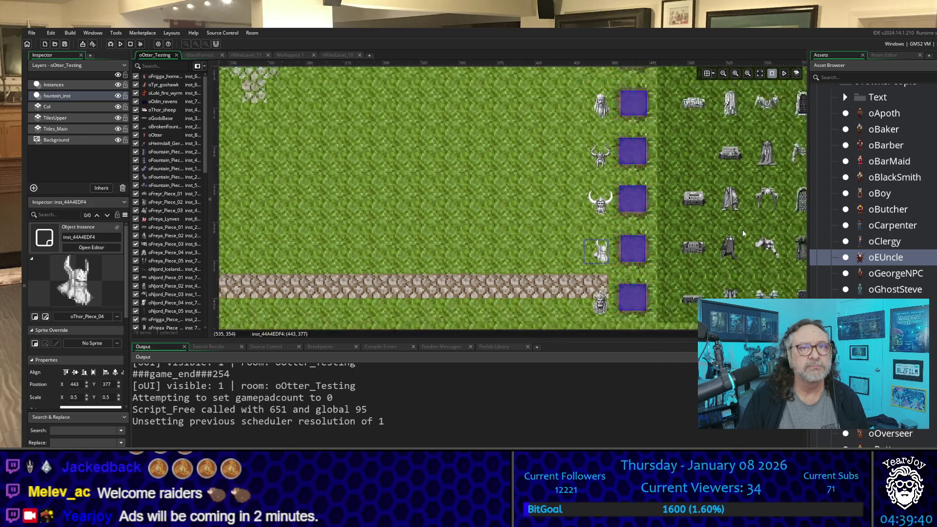
{"action": "scroll", "coordinate": [742, 233], "scroll_direction": "down", "scroll_amount": 1}
{"action": "scroll", "coordinate": [742, 233], "scroll_direction": "down", "scroll_amount": 1}
{"action": "scroll", "coordinate": [609, 326], "scroll_direction": "up", "scroll_amount": 1}
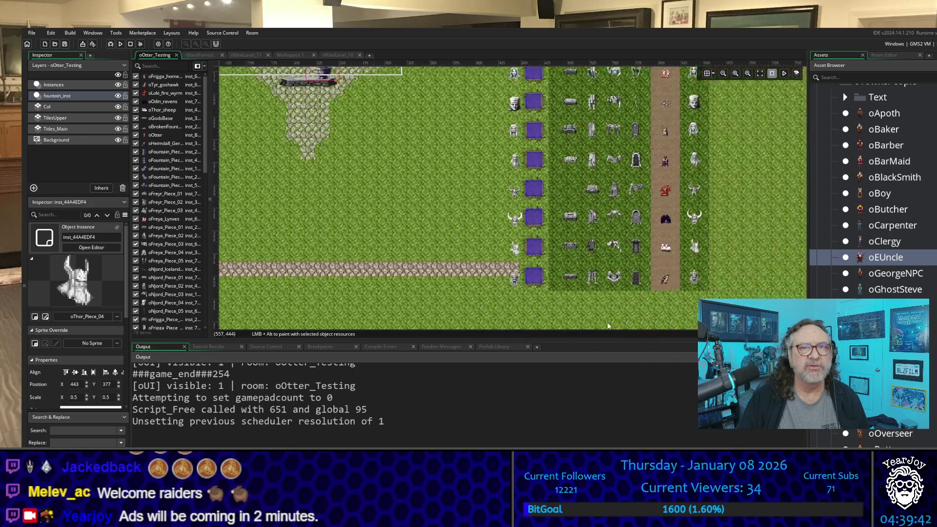
{"action": "mouse_move", "coordinate": [609, 326]}
{"action": "left_mouse_down"}
{"action": "mouse_move", "coordinate": [531, 332]}
{"action": "mouse_move", "coordinate": [535, 347]}
{"action": "left_mouse_up"}
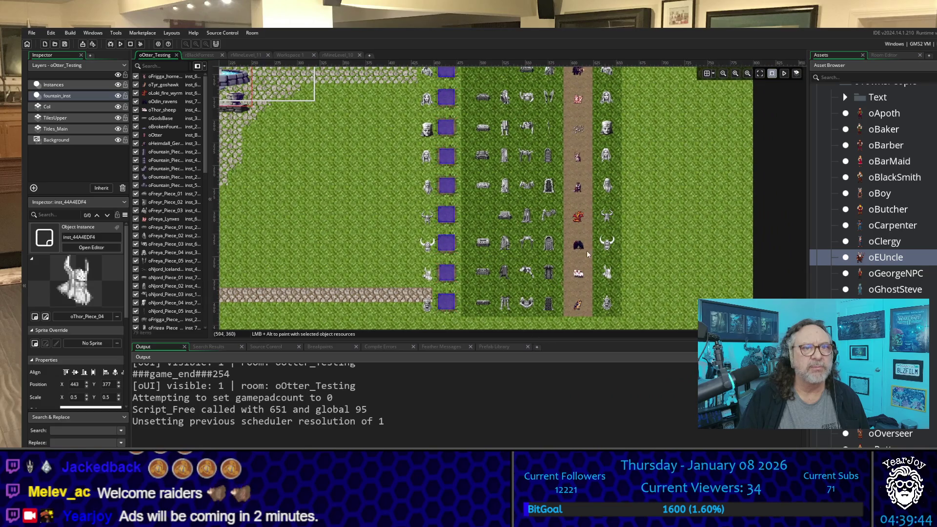
{"action": "left_click_drag", "start_coordinate": [590, 313], "coordinate": [574, 70]}
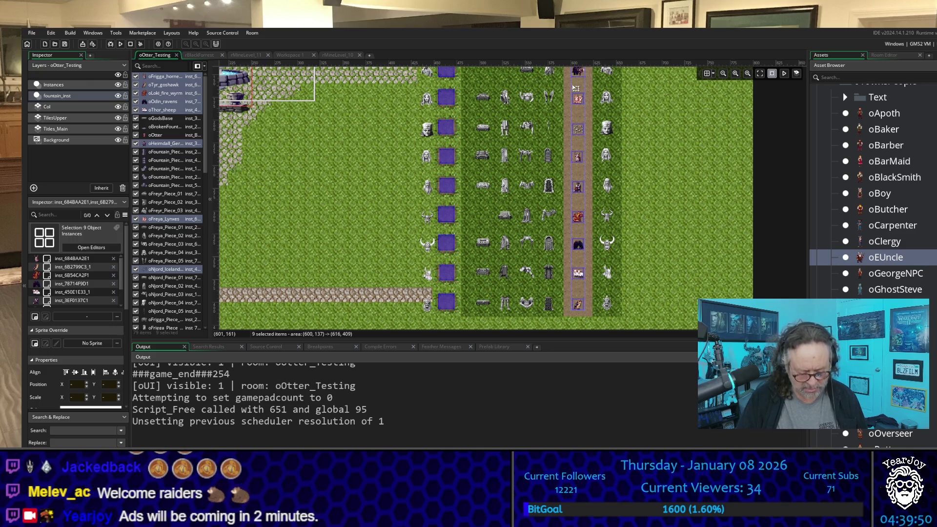
Step: Paste a copy of the nine pieces, align it beside the purple squares, then select the leftover copy
{"action": "key", "text": "ctrl+v"}
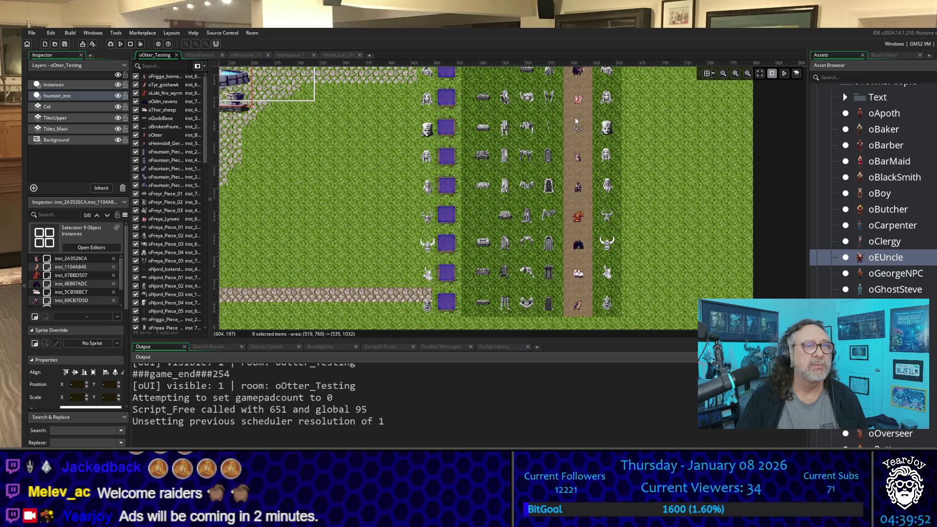
{"action": "scroll", "coordinate": [461, 200], "scroll_direction": "up", "scroll_amount": 5}
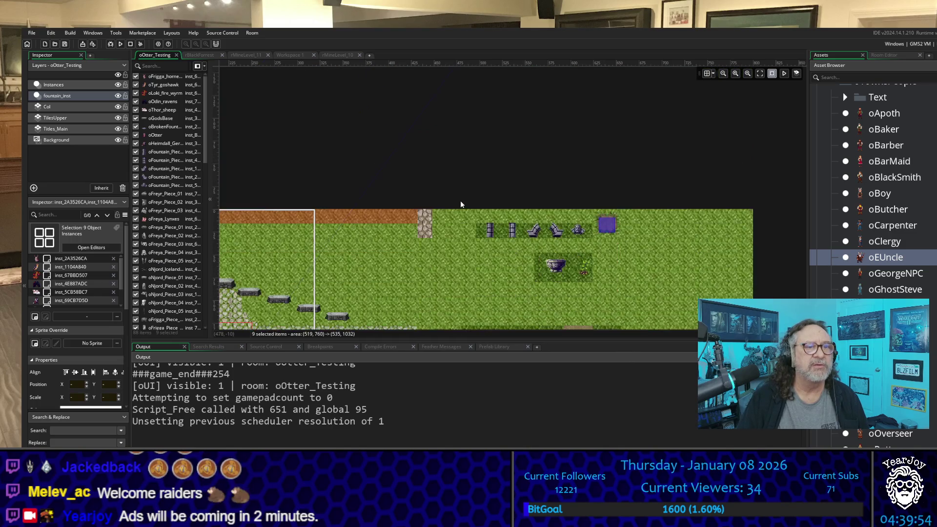
{"action": "scroll", "coordinate": [461, 204], "scroll_direction": "down", "scroll_amount": 3}
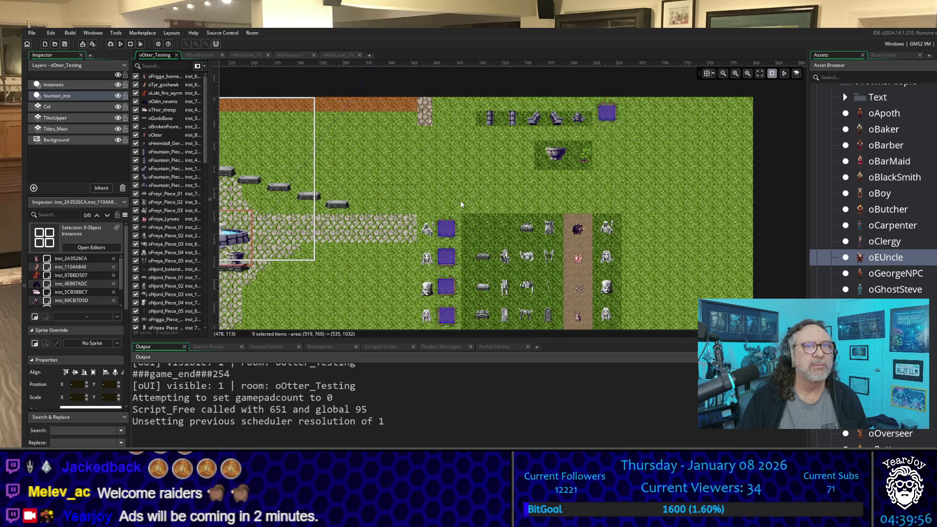
{"action": "scroll", "coordinate": [482, 198], "scroll_direction": "down", "scroll_amount": 5}
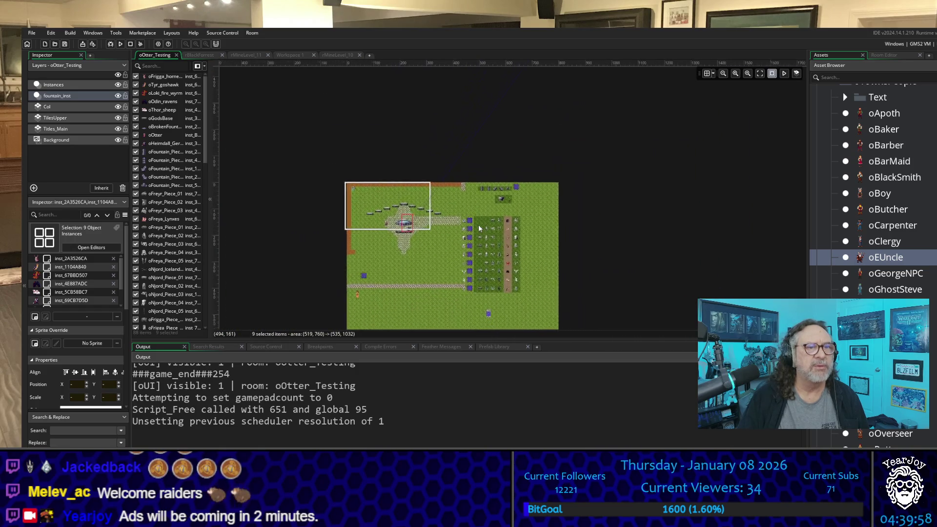
{"action": "scroll", "coordinate": [478, 224], "scroll_direction": "down", "scroll_amount": 3}
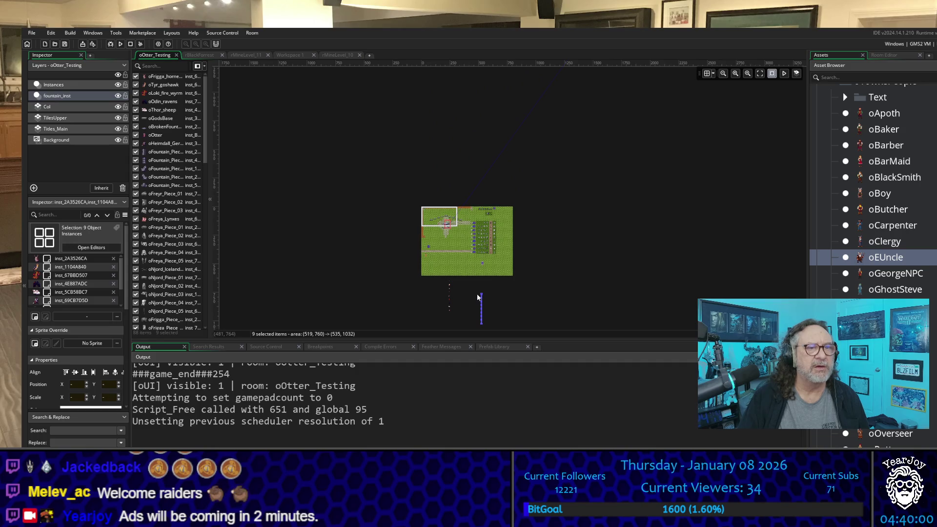
{"action": "scroll", "coordinate": [461, 326], "scroll_direction": "up", "scroll_amount": 4}
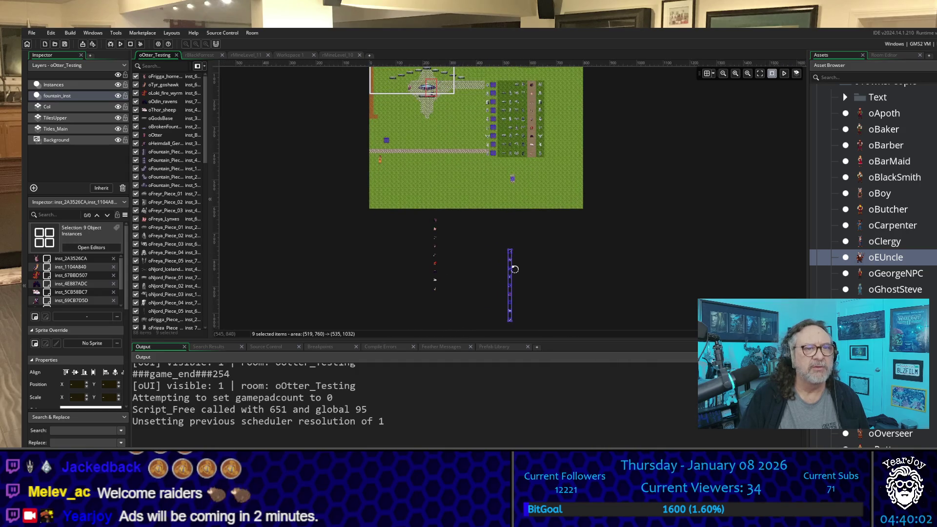
{"action": "mouse_move", "coordinate": [512, 257]}
{"action": "left_mouse_down"}
{"action": "mouse_move", "coordinate": [493, 88]}
{"action": "mouse_move", "coordinate": [487, 92]}
{"action": "left_mouse_up"}
{"action": "scroll", "coordinate": [486, 92], "scroll_direction": "up", "scroll_amount": 3}
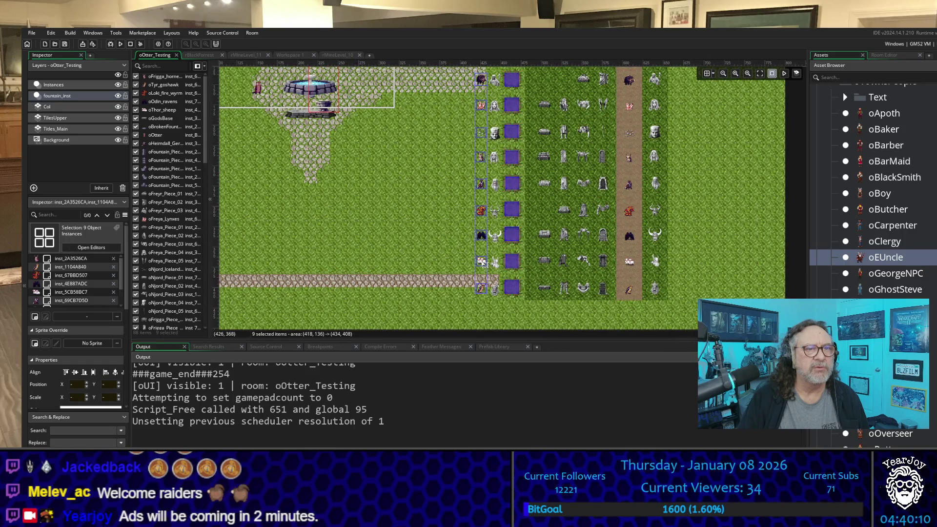
{"action": "left_click_drag", "start_coordinate": [483, 262], "coordinate": [486, 264]}
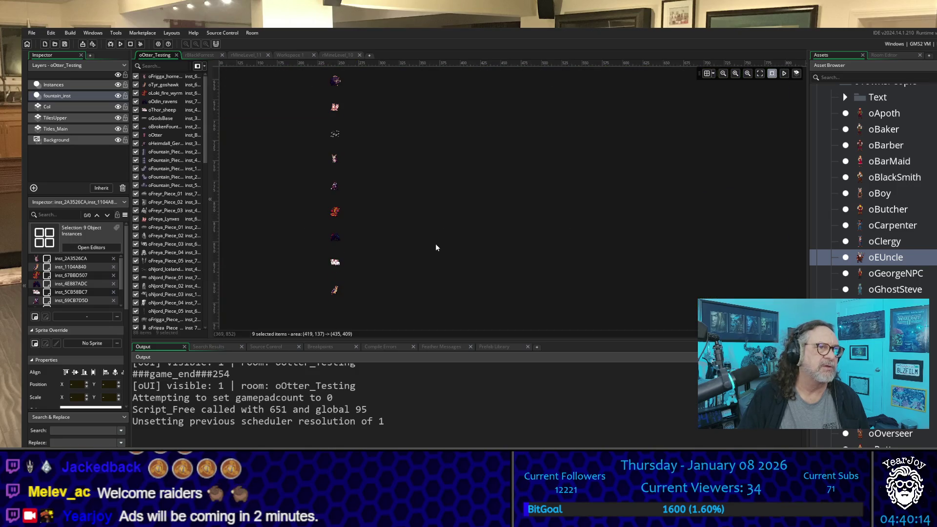
{"action": "left_click", "coordinate": [351, 261]}
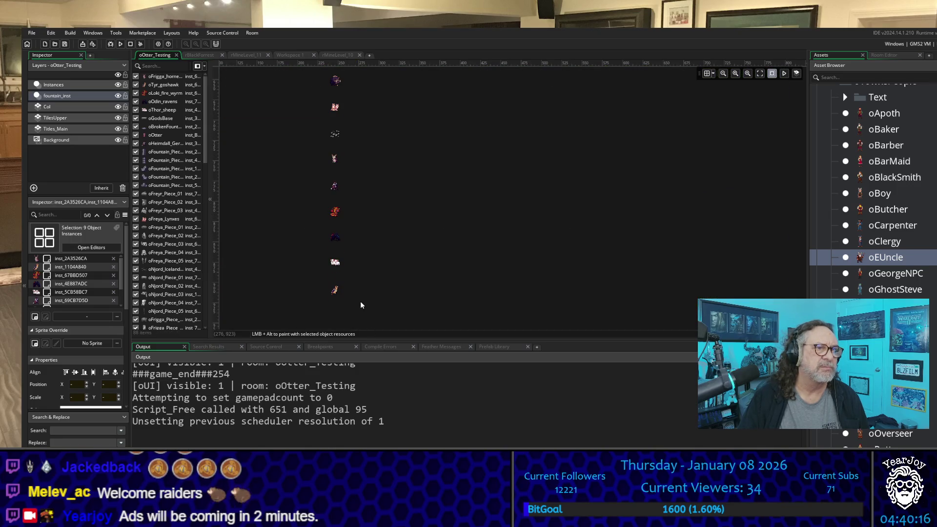
{"action": "mouse_move", "coordinate": [364, 305]}
{"action": "left_mouse_down"}
{"action": "mouse_move", "coordinate": [354, 87]}
{"action": "mouse_move", "coordinate": [297, 79]}
{"action": "mouse_move", "coordinate": [262, 102]}
{"action": "left_mouse_up"}
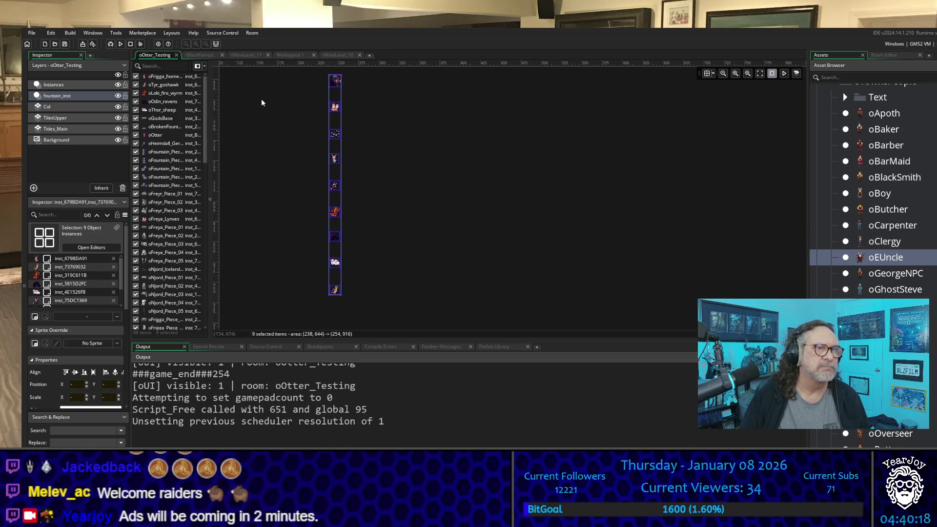
Step: Deselect the leftover copies and make the Instances layer the active layer
{"action": "left_click", "coordinate": [261, 101]}
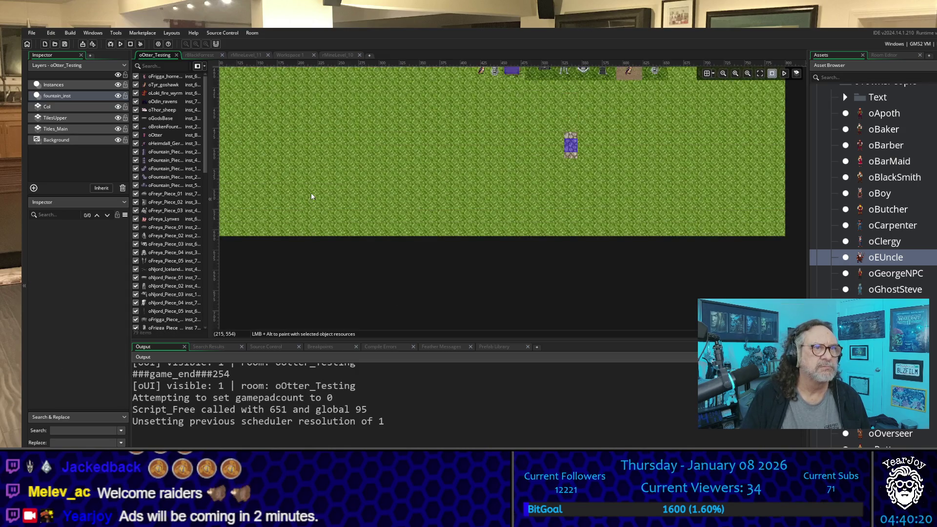
{"action": "scroll", "coordinate": [446, 181], "scroll_direction": "up", "scroll_amount": 5}
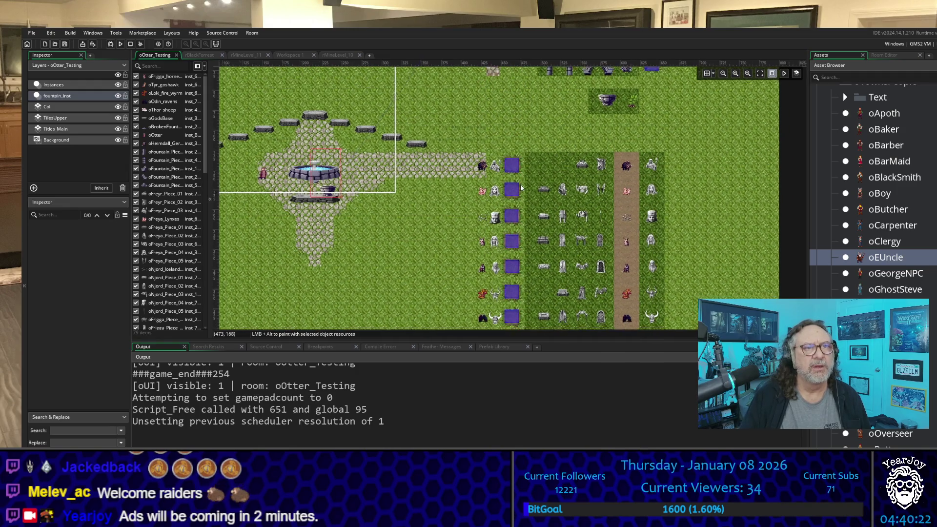
{"action": "scroll", "coordinate": [521, 187], "scroll_direction": "down", "scroll_amount": 3}
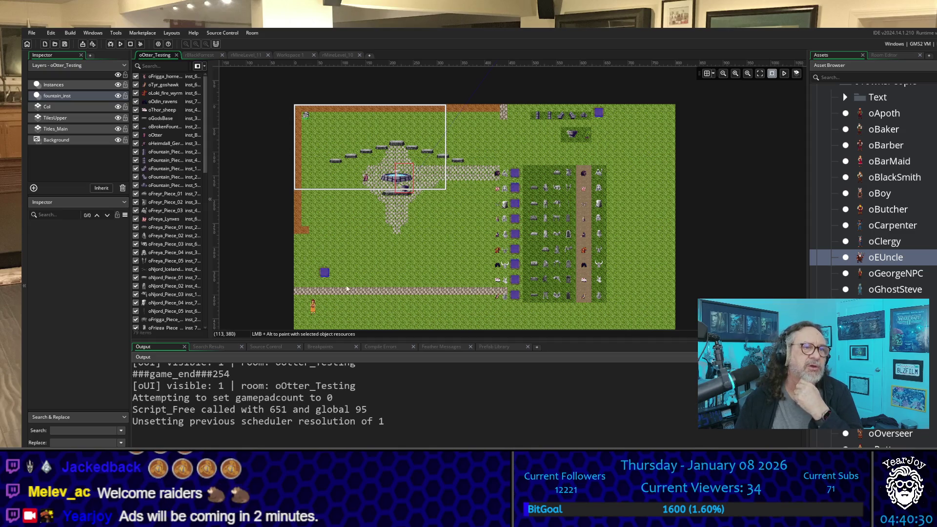
{"action": "scroll", "coordinate": [317, 279], "scroll_direction": "up", "scroll_amount": 5}
{"action": "scroll", "coordinate": [322, 279], "scroll_direction": "down", "scroll_amount": 9}
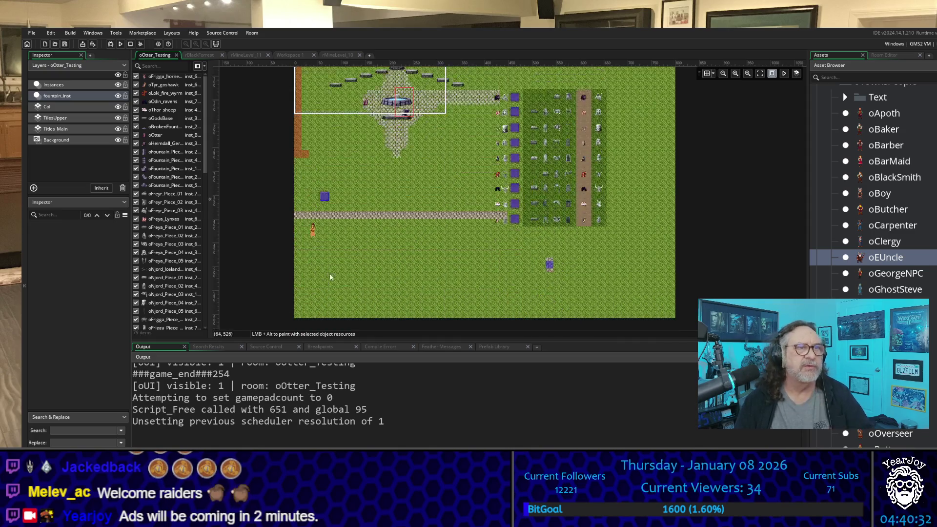
{"action": "scroll", "coordinate": [320, 123], "scroll_direction": "up", "scroll_amount": 6}
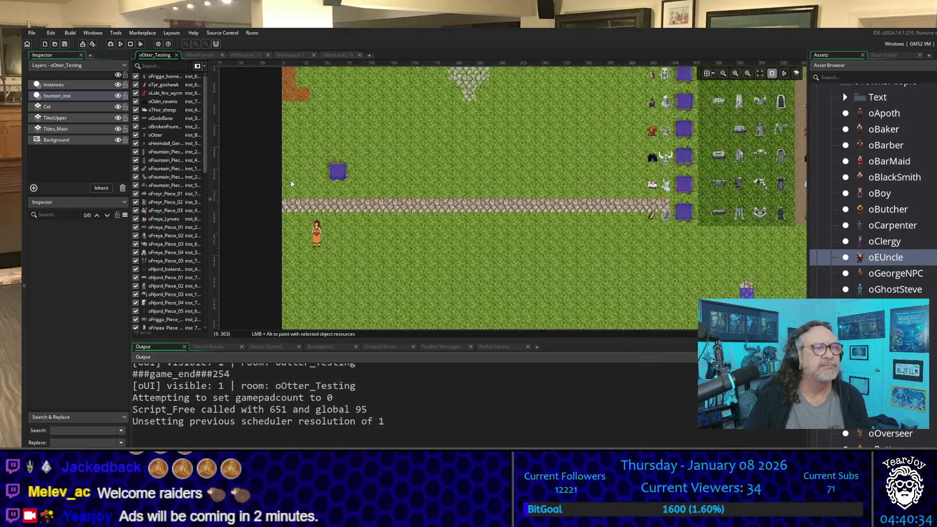
{"action": "scroll", "coordinate": [627, 127], "scroll_direction": "down", "scroll_amount": 1}
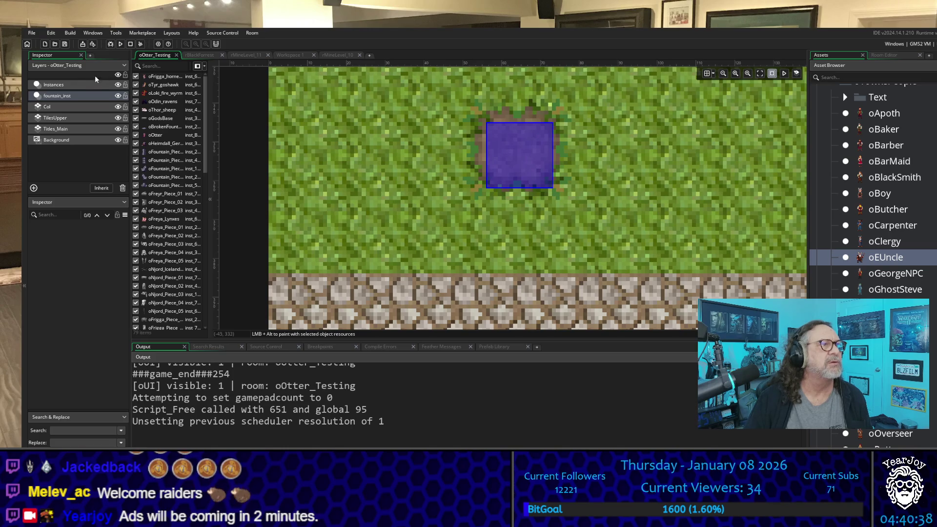
{"action": "left_click", "coordinate": [84, 84]}
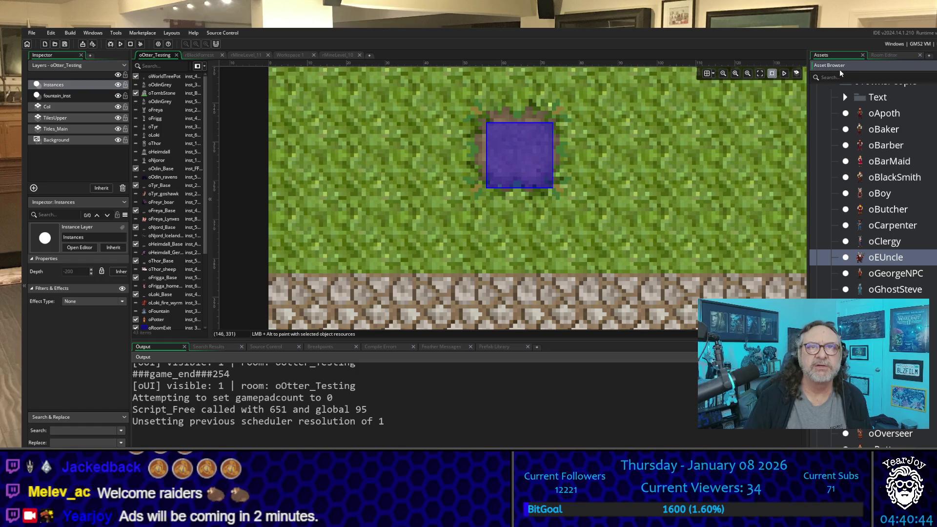
{"action": "scroll", "coordinate": [829, 223], "scroll_direction": "up", "scroll_amount": 2}
{"action": "scroll", "coordinate": [829, 222], "scroll_direction": "up", "scroll_amount": 6}
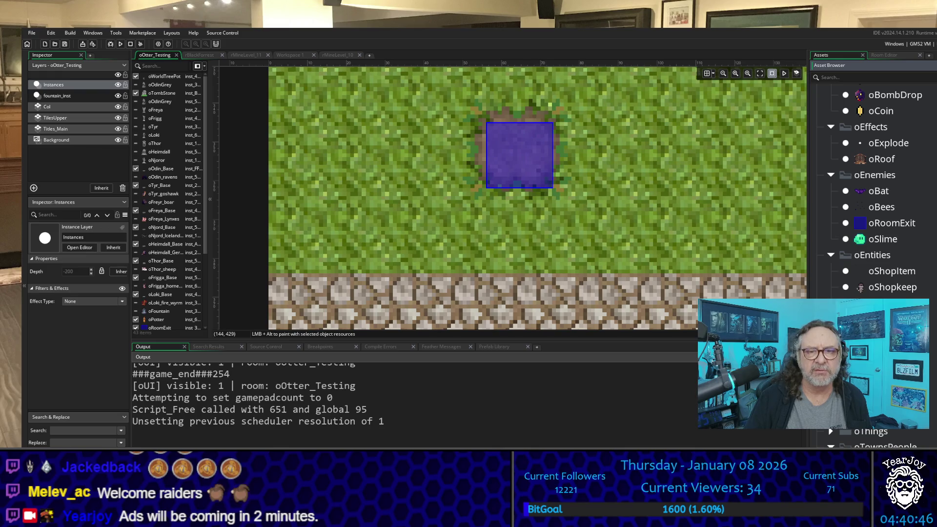
Step: Bring up the Objects folder's context menu in the Asset Browser with its Create submenu
{"action": "scroll", "coordinate": [829, 222], "scroll_direction": "up", "scroll_amount": 6}
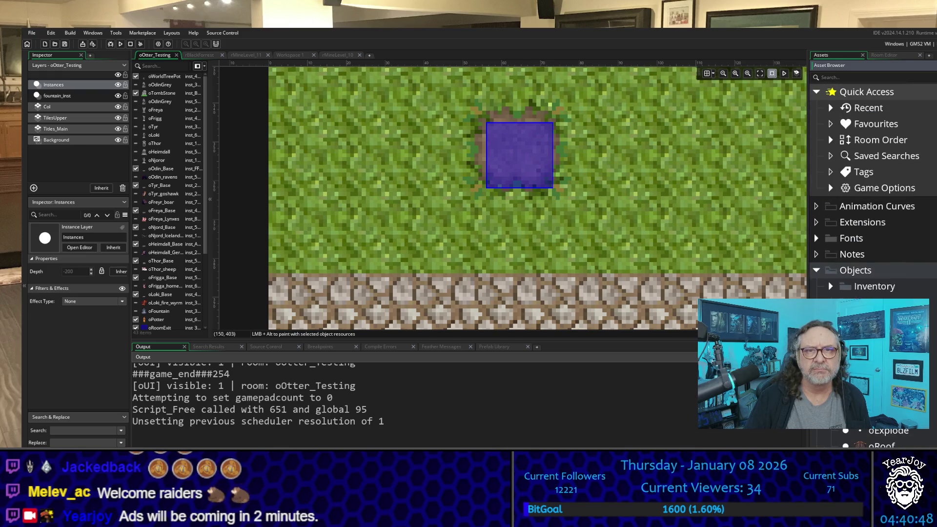
{"action": "right_click", "coordinate": [864, 279]}
{"action": "mouse_move", "coordinate": [874, 278]}
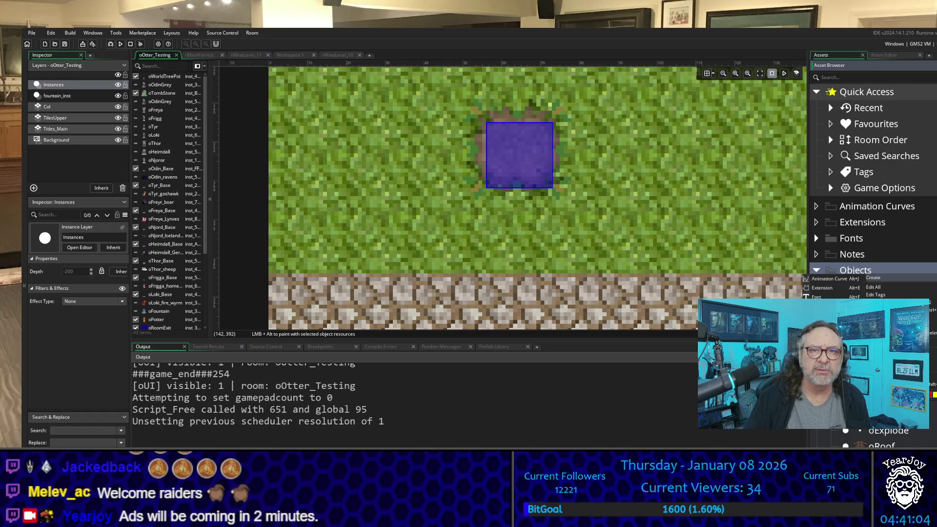
Step: Create the empty Note1 asset, close its editor, and return to the oOtter_Testing room
{"action": "left_click", "coordinate": [829, 305]}
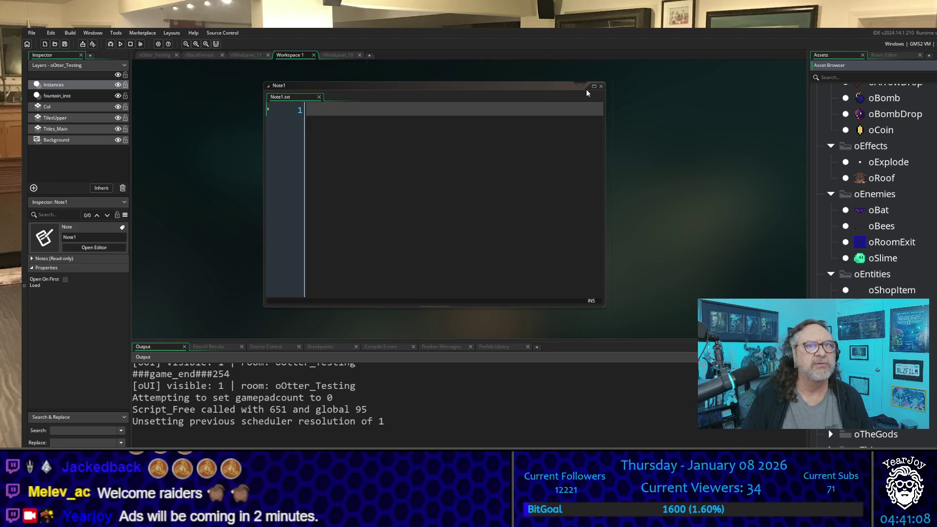
{"action": "left_click", "coordinate": [601, 86]}
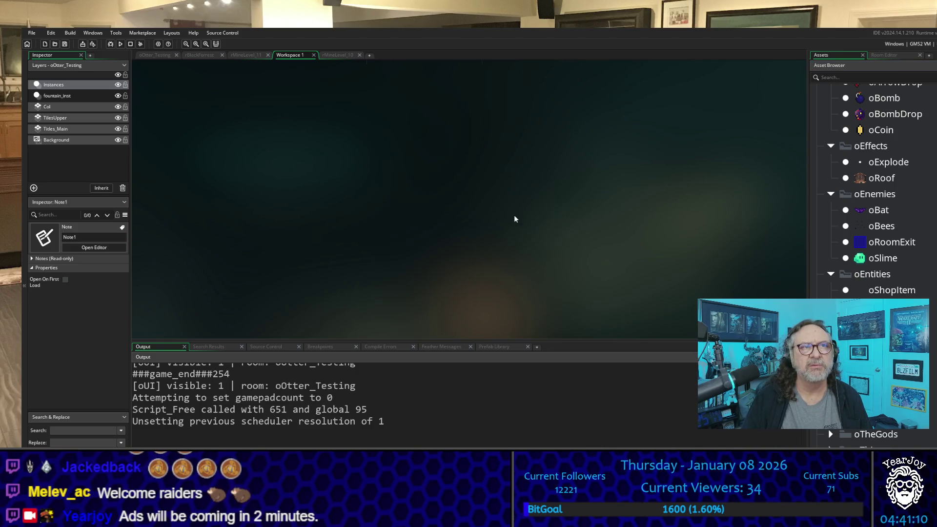
{"action": "left_click", "coordinate": [336, 55]}
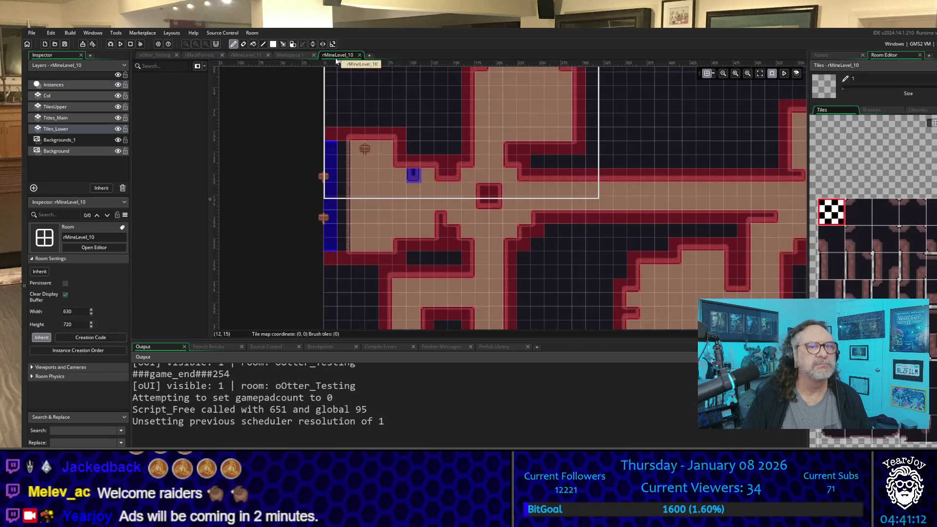
{"action": "left_click", "coordinate": [158, 56]}
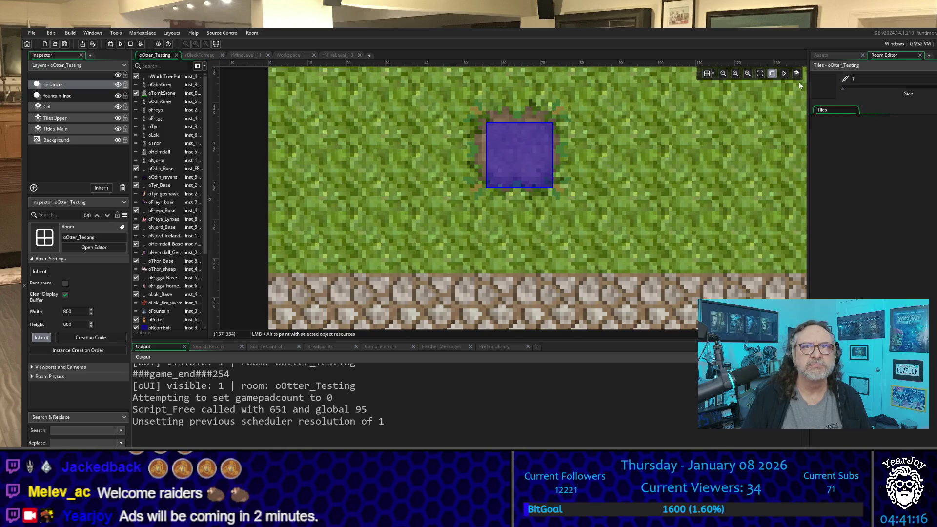
Step: Find and select Note1 in the project's asset list
{"action": "left_click", "coordinate": [825, 55]}
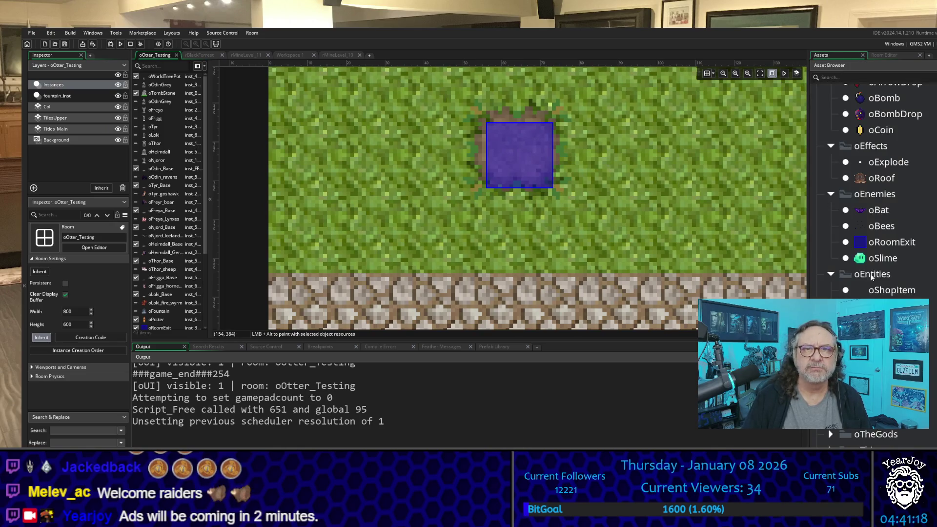
{"action": "scroll", "coordinate": [895, 281], "scroll_direction": "down", "scroll_amount": 5}
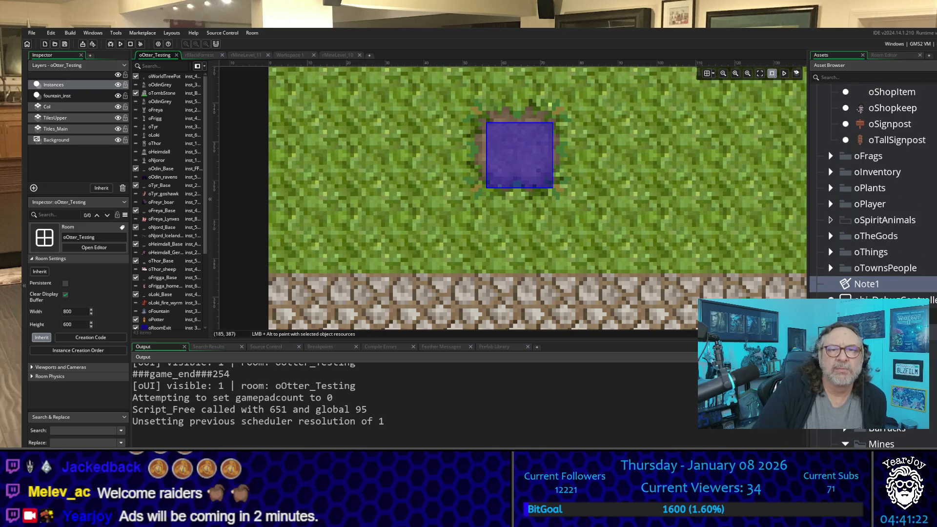
{"action": "left_click", "coordinate": [865, 287]}
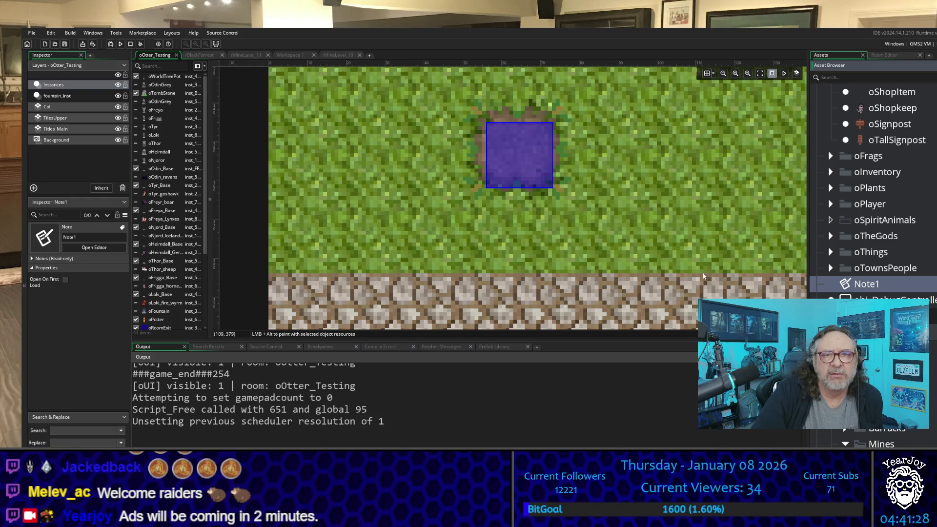
{"action": "scroll", "coordinate": [874, 171], "scroll_direction": "down", "scroll_amount": 3}
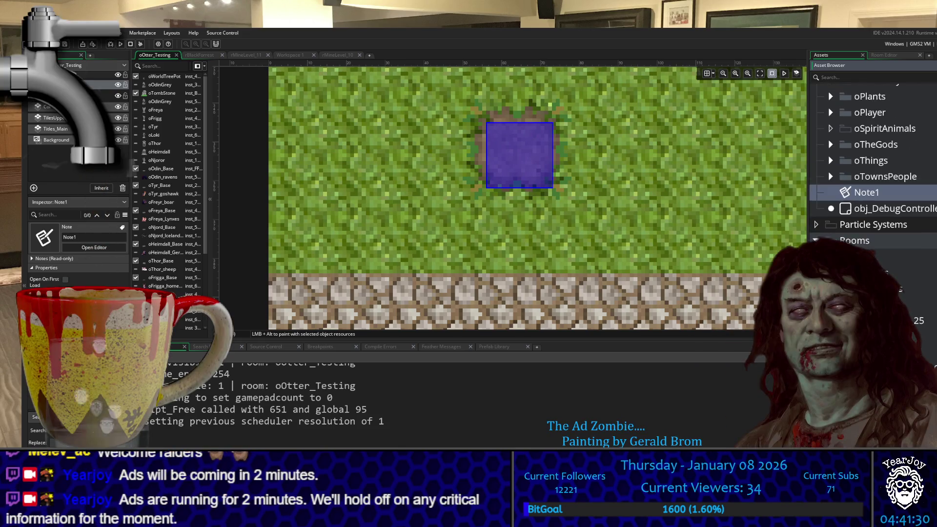
{"action": "scroll", "coordinate": [874, 170], "scroll_direction": "up", "scroll_amount": 2}
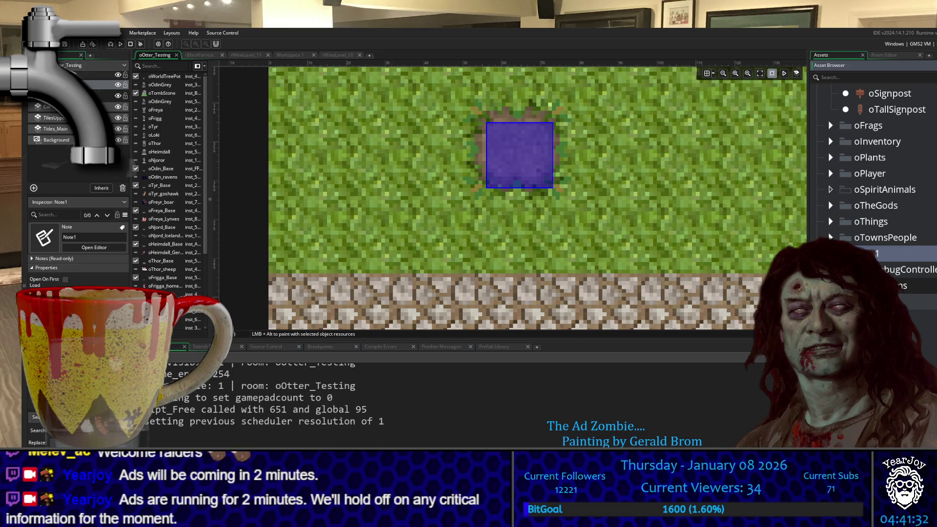
Step: Import the 131×280 potter-with-jar image into the sPotter sprite, accepting the import warning
{"action": "right_click", "coordinate": [882, 267]}
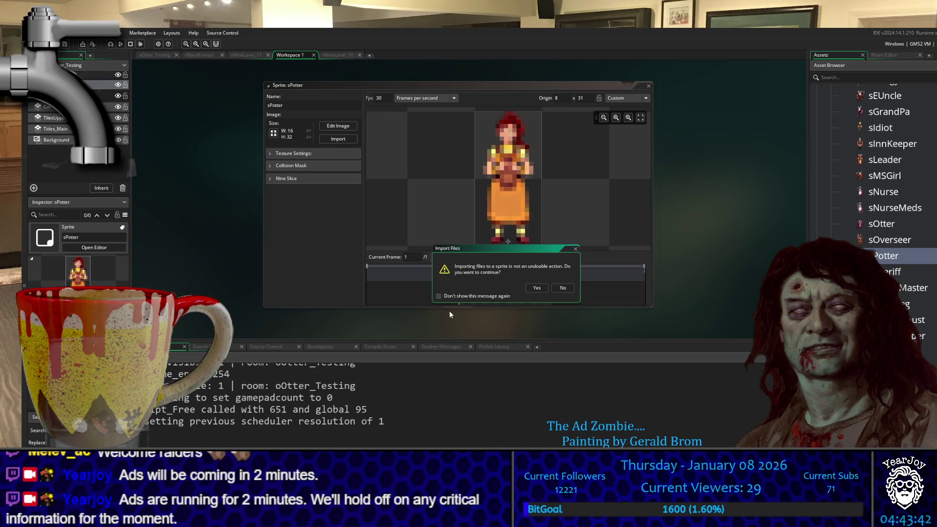
{"action": "left_click", "coordinate": [537, 287]}
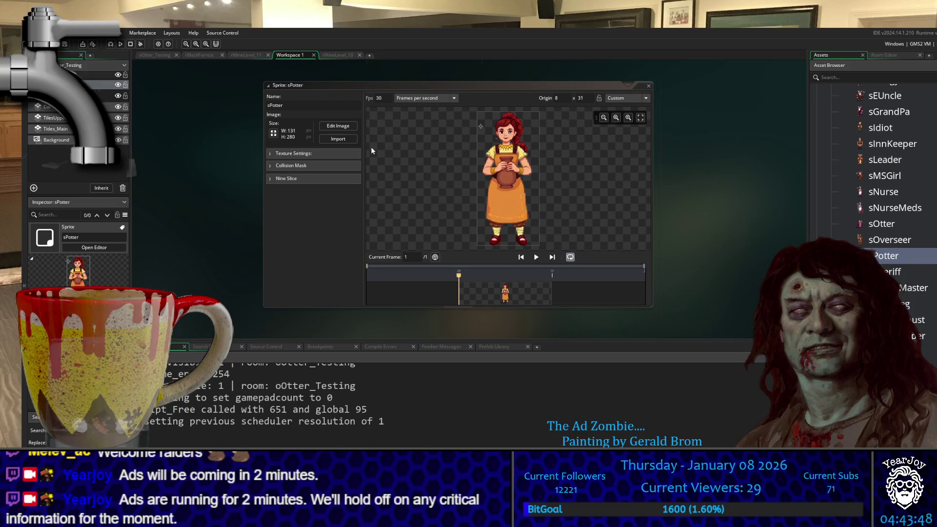
{"action": "left_click", "coordinate": [336, 56]}
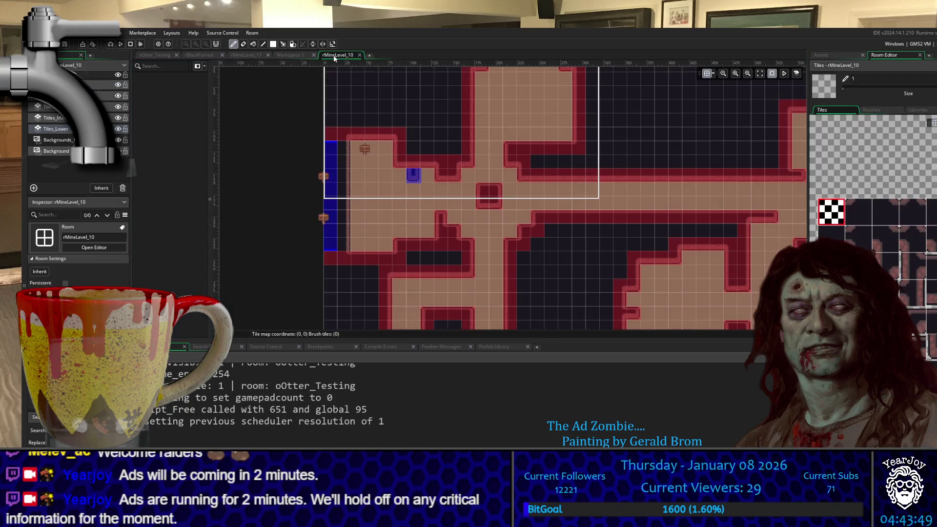
Step: In oOtter_Testing, move the oversized potter up-left and scale it to 0.055 on both axes
{"action": "left_click", "coordinate": [249, 56]}
{"action": "left_click", "coordinate": [153, 55]}
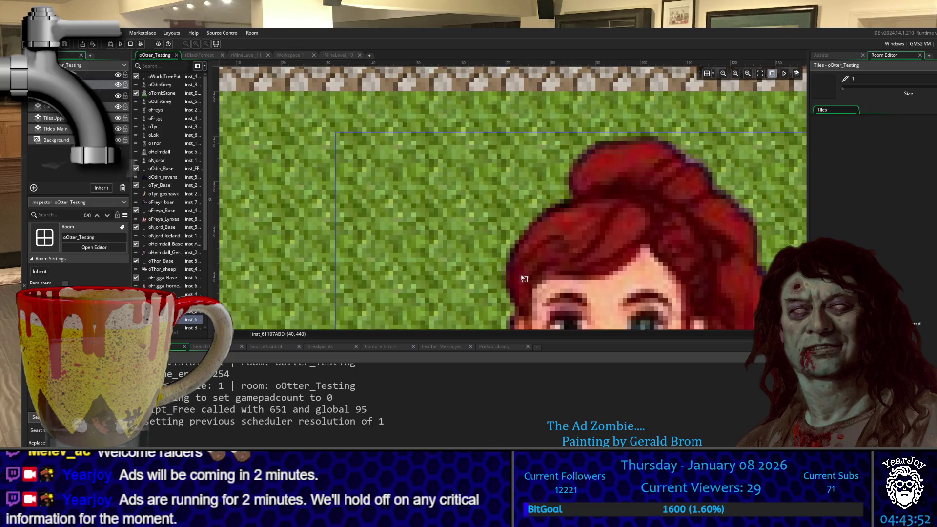
{"action": "scroll", "coordinate": [525, 278], "scroll_direction": "down", "scroll_amount": 5}
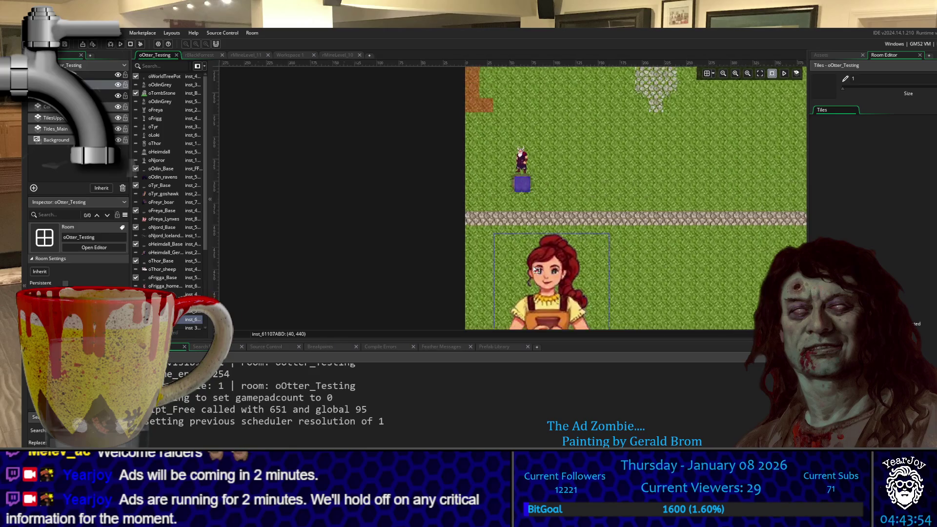
{"action": "mouse_move", "coordinate": [566, 280]}
{"action": "left_mouse_down"}
{"action": "mouse_move", "coordinate": [504, 163]}
{"action": "mouse_move", "coordinate": [558, 164]}
{"action": "left_mouse_up"}
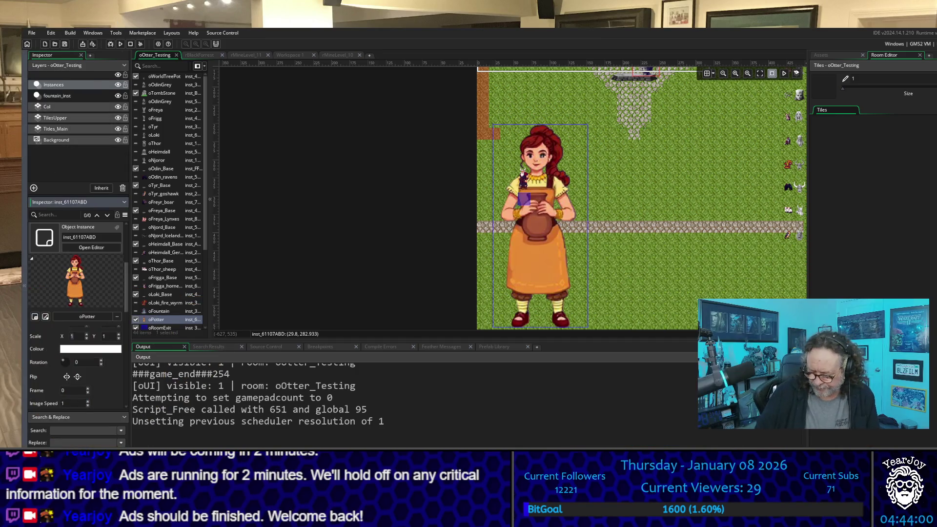
{"action": "type", "text": ".055"}
{"action": "key", "text": "Return"}
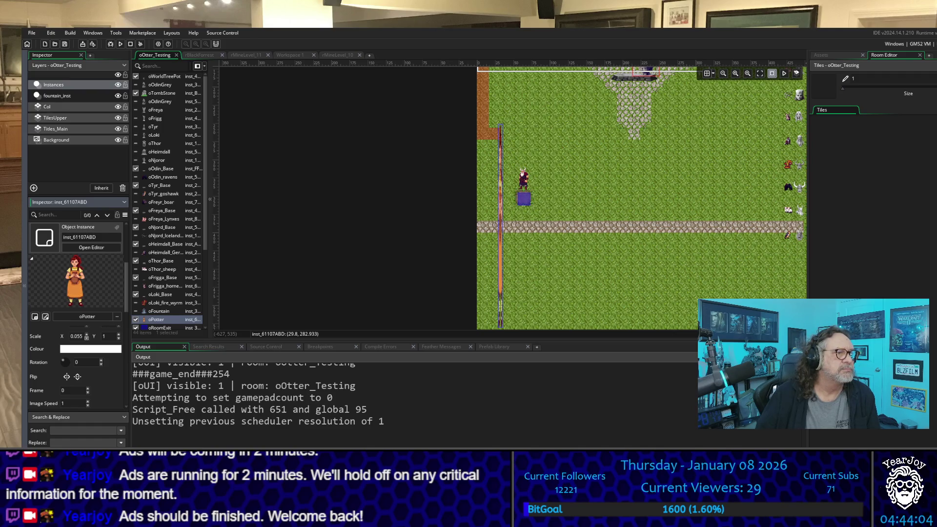
{"action": "left_click", "coordinate": [109, 337]}
{"action": "type", "text": "5"}
{"action": "key", "text": "Return"}
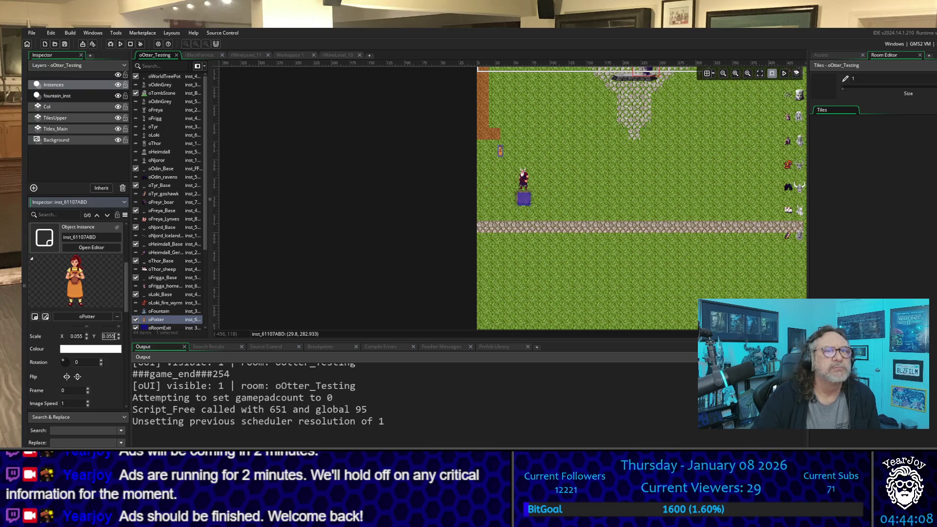
{"action": "scroll", "coordinate": [508, 153], "scroll_direction": "up", "scroll_amount": 2}
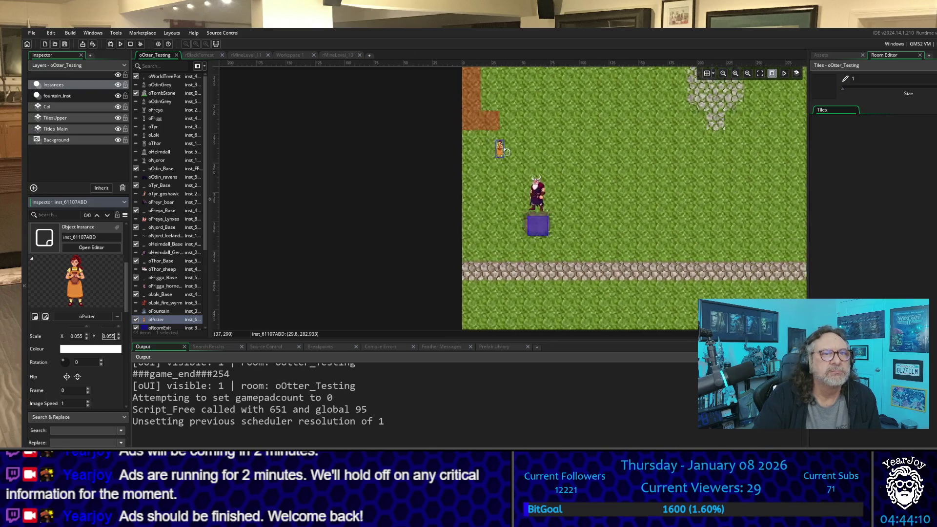
Step: Place the potter below the cobblestone path and set its Scale X and Y to 0.1
{"action": "left_click_drag", "start_coordinate": [504, 155], "coordinate": [528, 309]}
{"action": "left_click", "coordinate": [77, 337]}
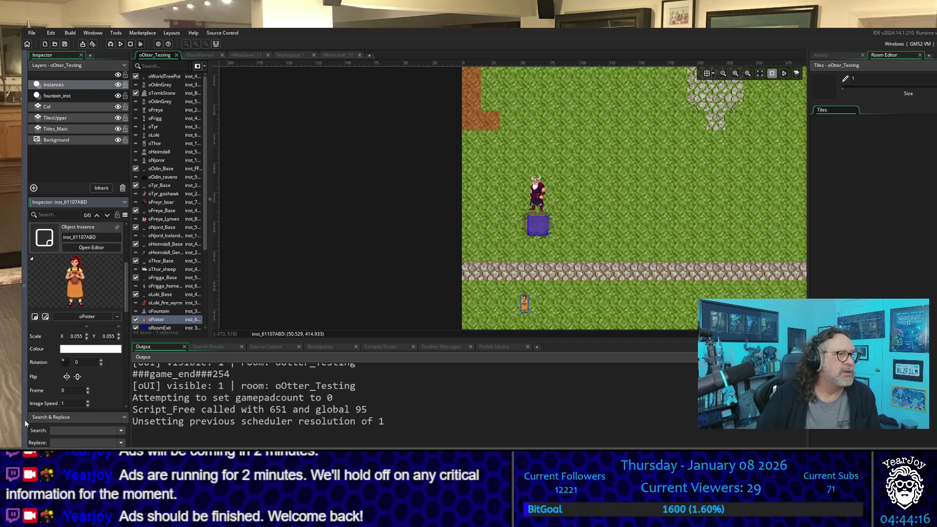
{"action": "key", "text": "ctrl+a"}
{"action": "type", "text": "0.1"}
{"action": "key", "text": "Return"}
{"action": "key", "text": "Tab"}
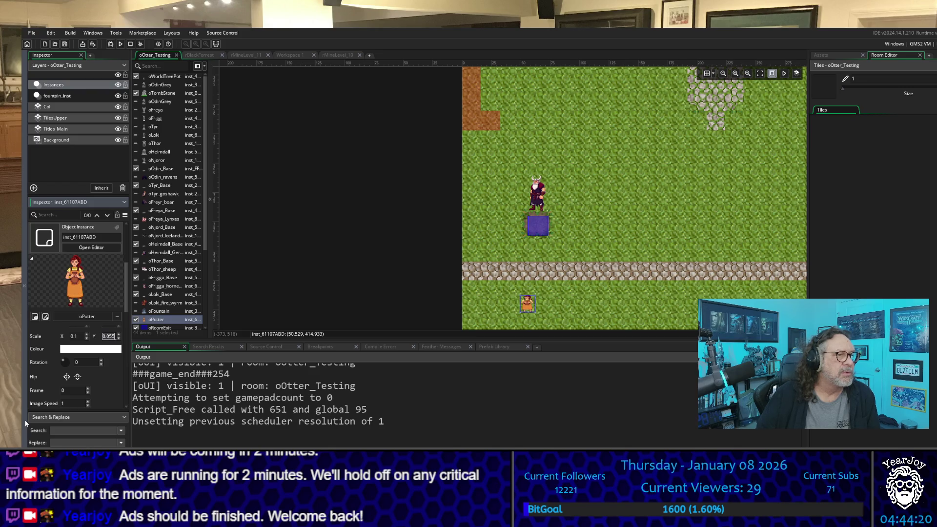
{"action": "key", "text": "Left"}
{"action": "key", "text": "Left"}
{"action": "key", "text": "Left"}
{"action": "key", "text": "BackSpace"}
{"action": "type", "text": "0.1"}
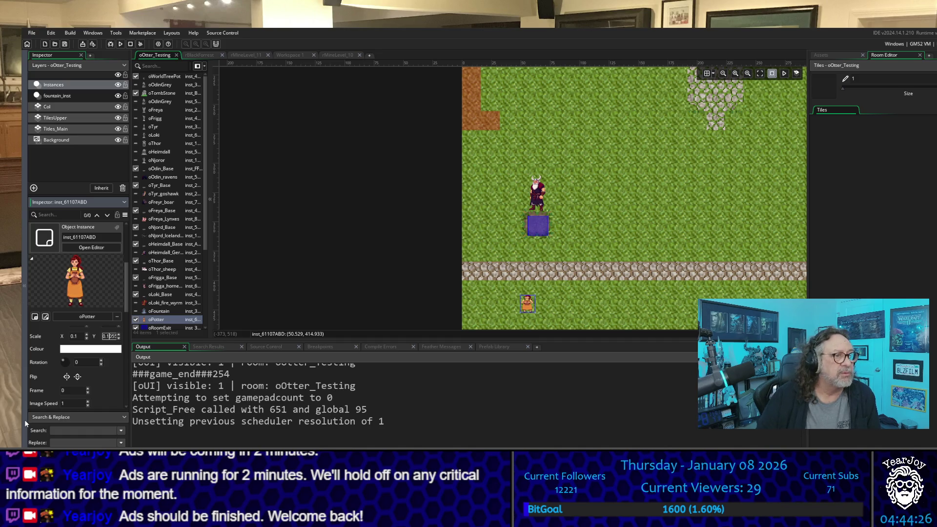
{"action": "key", "text": "Return"}
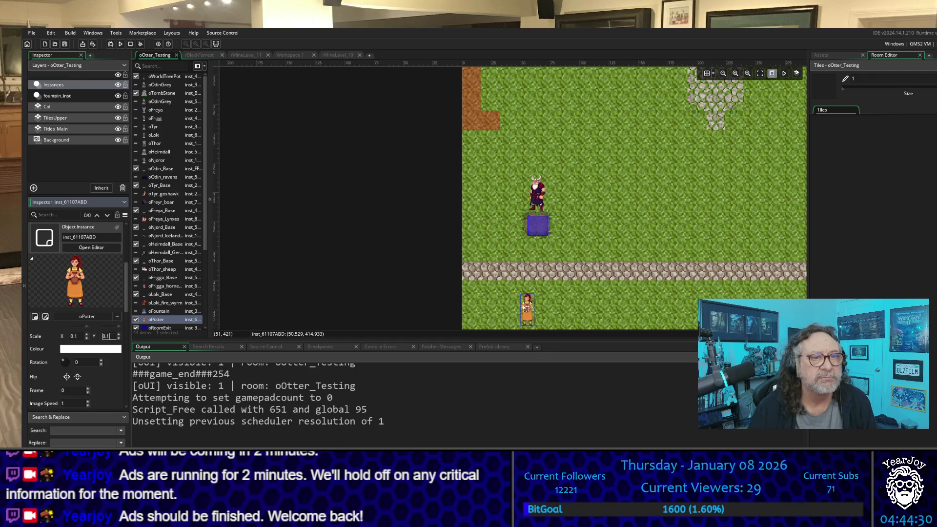
Step: Nudge the potter slightly up and left in the oOtter_Testing room
{"action": "scroll", "coordinate": [527, 307], "scroll_direction": "up", "scroll_amount": 8}
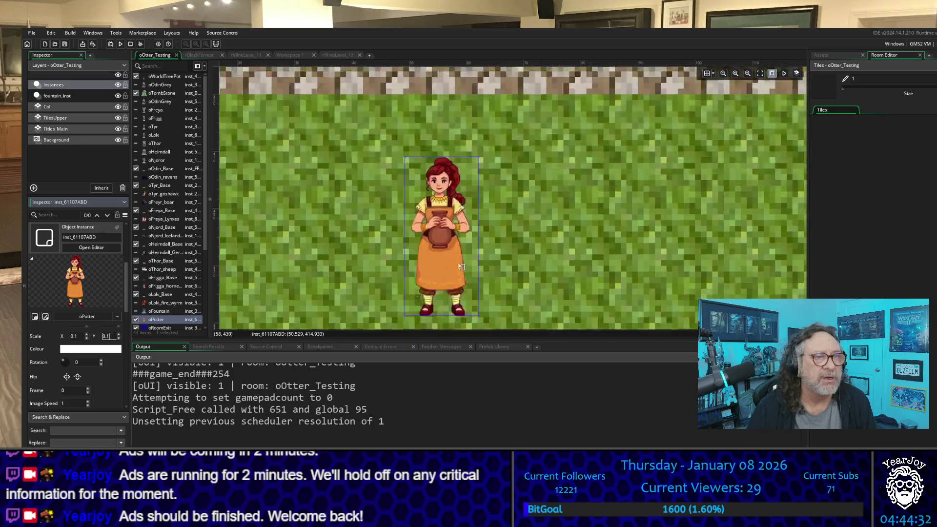
{"action": "scroll", "coordinate": [453, 237], "scroll_direction": "down", "scroll_amount": 3}
{"action": "scroll", "coordinate": [453, 237], "scroll_direction": "up", "scroll_amount": 3}
{"action": "scroll", "coordinate": [433, 231], "scroll_direction": "up", "scroll_amount": 1}
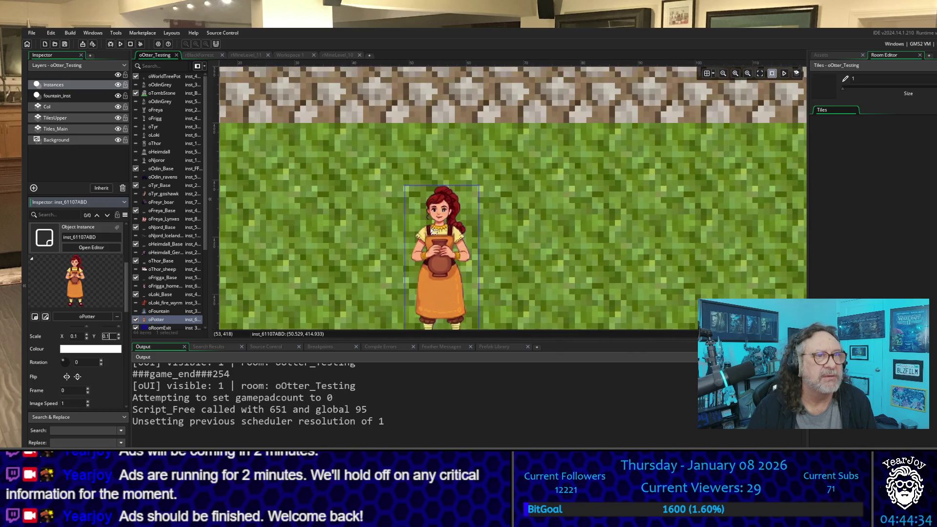
{"action": "mouse_move", "coordinate": [434, 232]}
{"action": "left_mouse_down"}
{"action": "mouse_move", "coordinate": [442, 230]}
{"action": "mouse_move", "coordinate": [397, 215]}
{"action": "mouse_move", "coordinate": [408, 213]}
{"action": "left_mouse_up"}
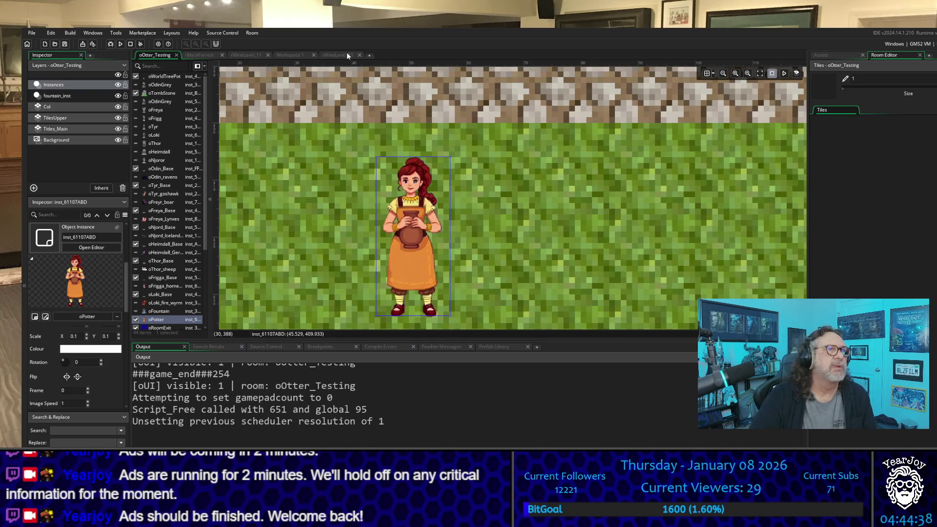
Step: Expand the GraveYards, Forrests and Base room folders in the asset list
{"action": "left_click", "coordinate": [824, 54]}
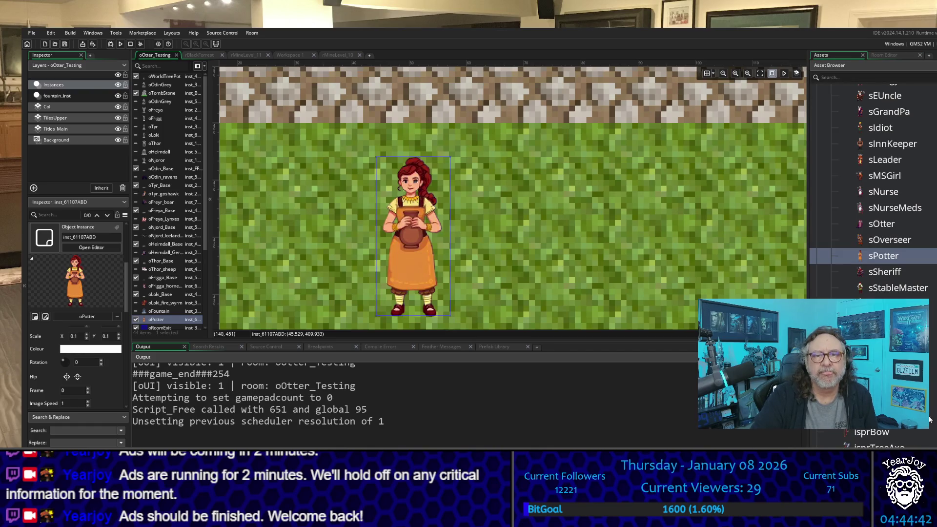
{"action": "scroll", "coordinate": [874, 195], "scroll_direction": "up", "scroll_amount": 4}
{"action": "scroll", "coordinate": [873, 196], "scroll_direction": "up", "scroll_amount": 6}
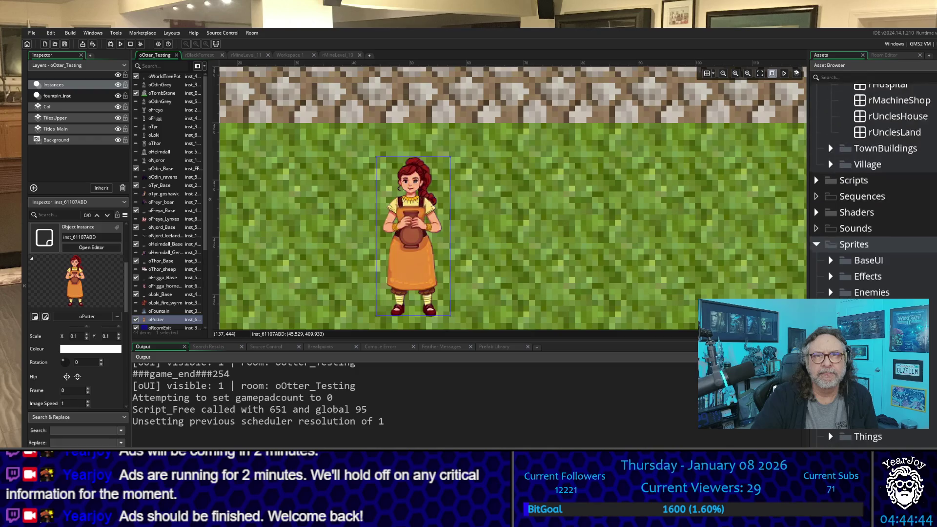
{"action": "scroll", "coordinate": [874, 195], "scroll_direction": "up", "scroll_amount": 5}
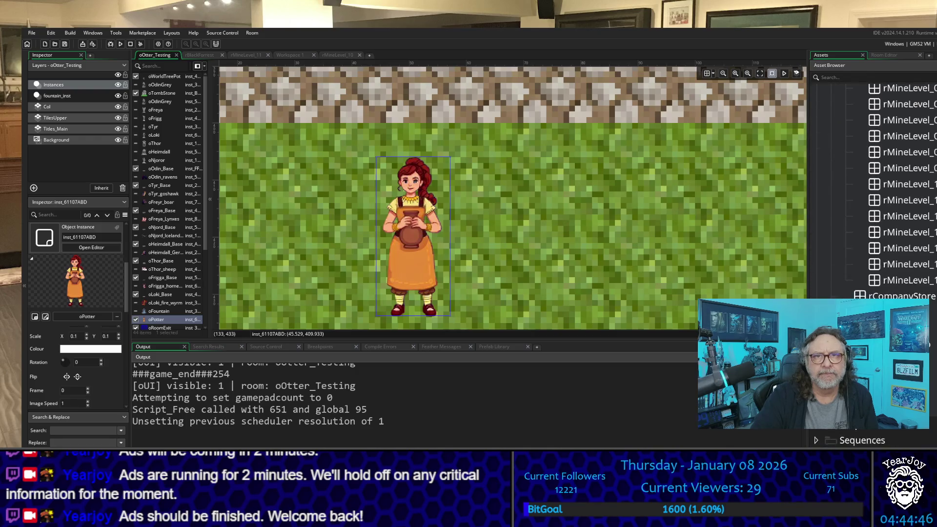
{"action": "scroll", "coordinate": [836, 255], "scroll_direction": "up", "scroll_amount": 2}
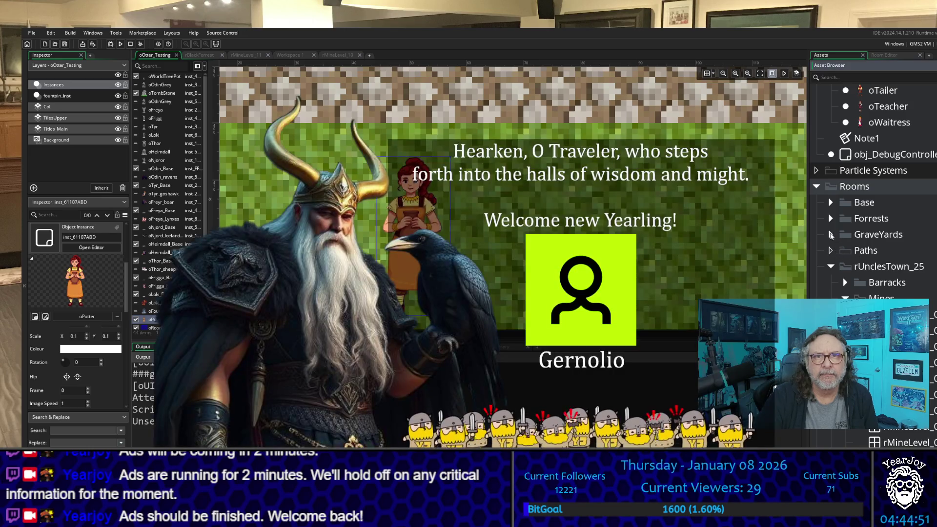
{"action": "left_click", "coordinate": [830, 235]}
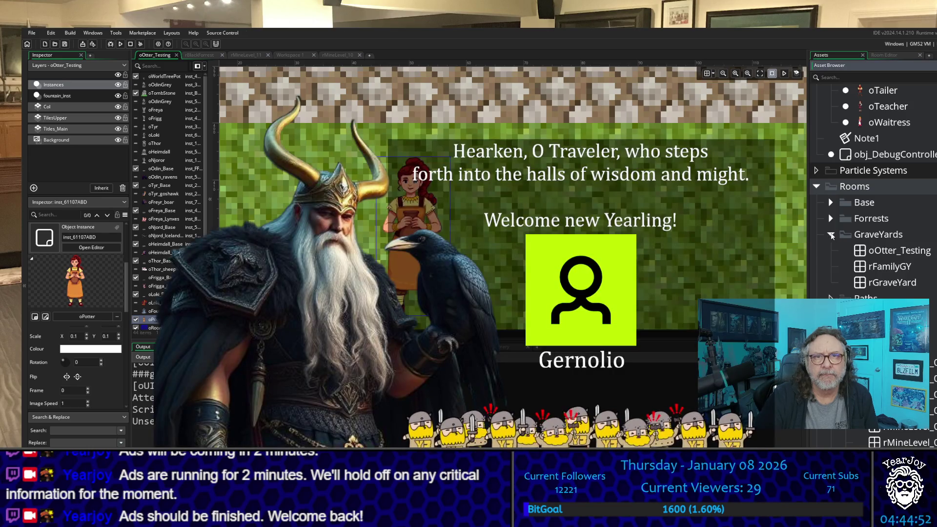
{"action": "left_click", "coordinate": [831, 218]}
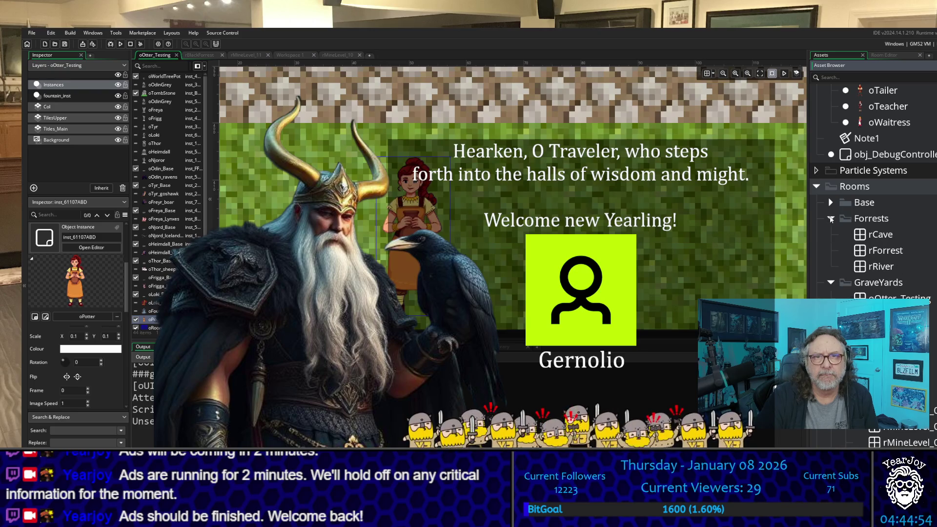
{"action": "left_click", "coordinate": [830, 202]}
Step: Scroll down the Rooms list to the town rooms
{"action": "scroll", "coordinate": [892, 280], "scroll_direction": "down", "scroll_amount": 3}
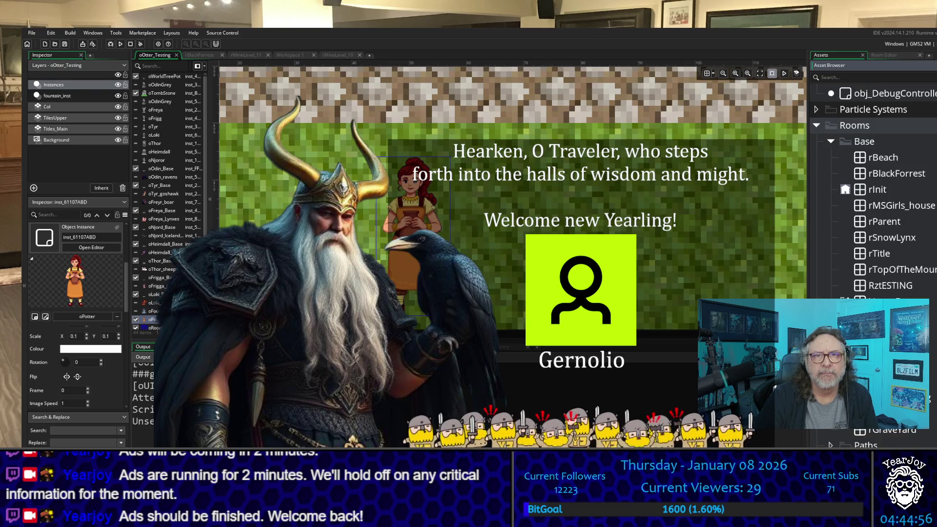
{"action": "scroll", "coordinate": [880, 244], "scroll_direction": "up", "scroll_amount": 3}
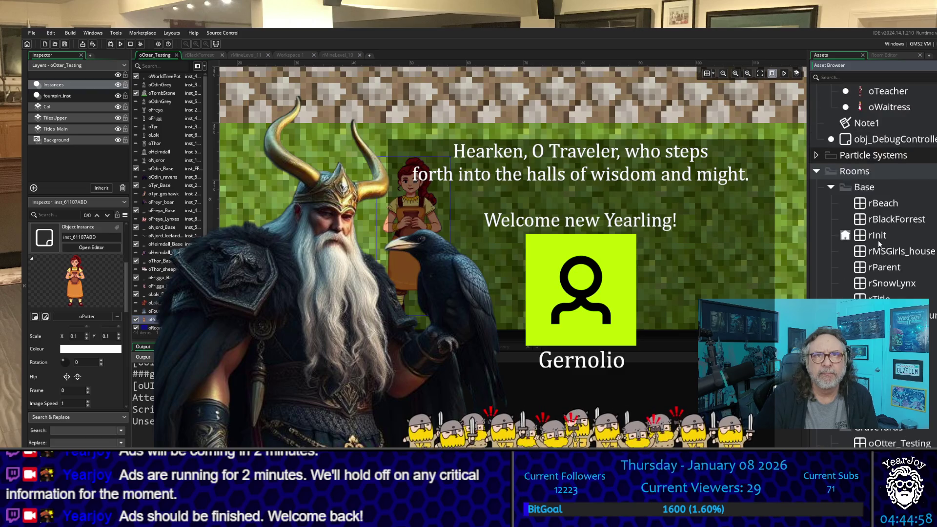
{"action": "scroll", "coordinate": [878, 241], "scroll_direction": "up", "scroll_amount": 1}
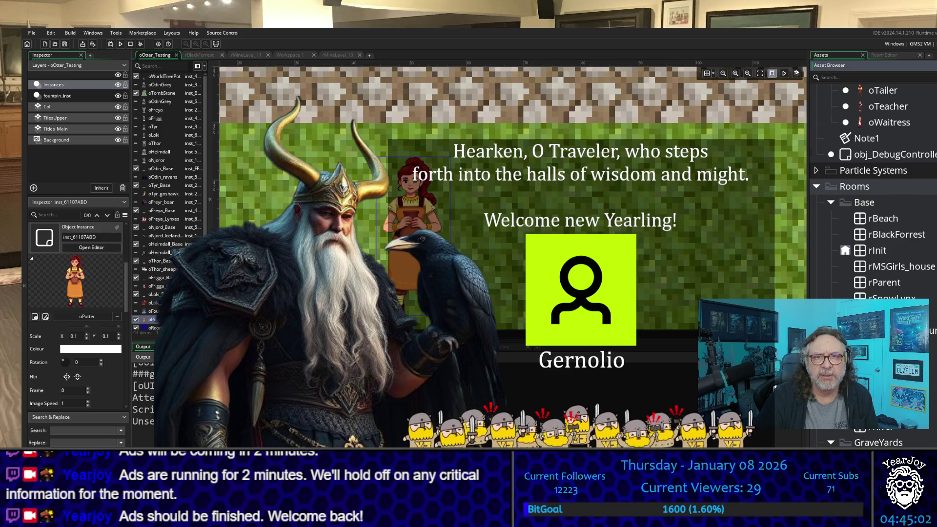
{"action": "scroll", "coordinate": [873, 195], "scroll_direction": "down", "scroll_amount": 4}
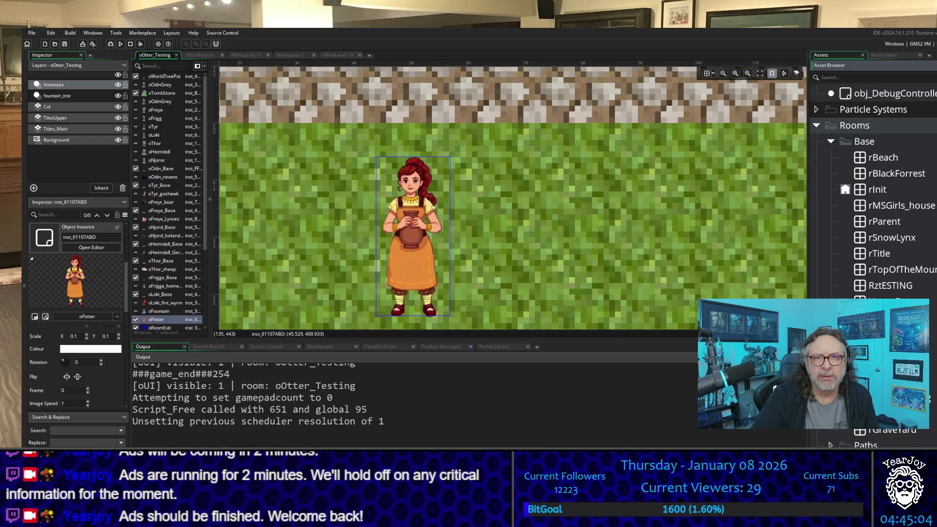
{"action": "scroll", "coordinate": [874, 196], "scroll_direction": "down", "scroll_amount": 3}
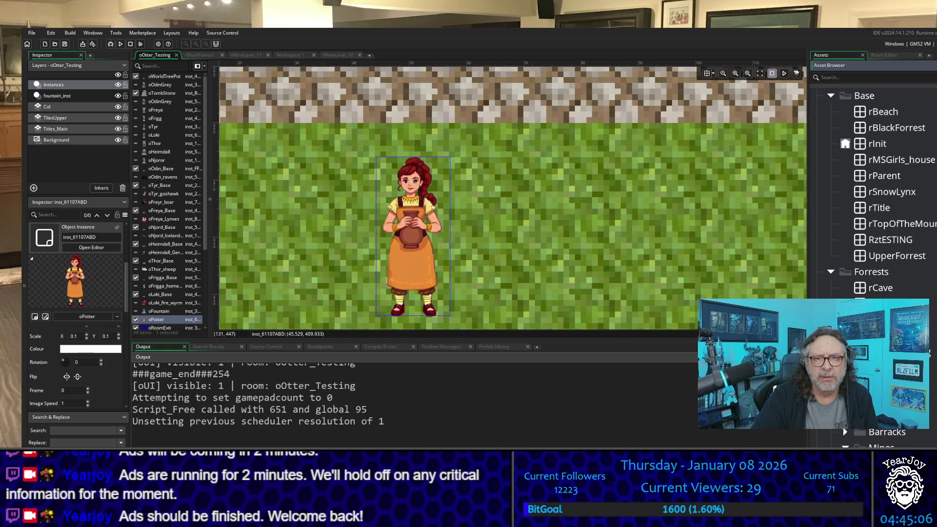
{"action": "scroll", "coordinate": [874, 219], "scroll_direction": "down", "scroll_amount": 4}
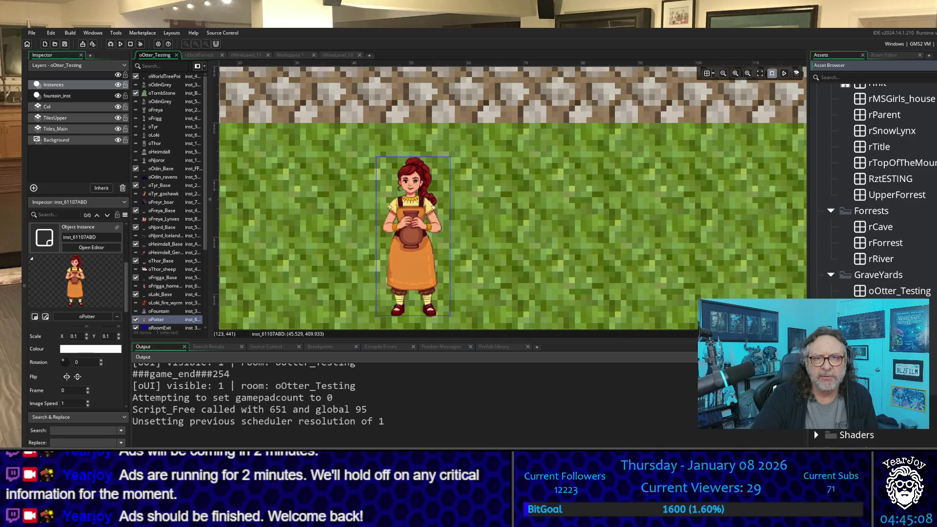
{"action": "scroll", "coordinate": [874, 220], "scroll_direction": "down", "scroll_amount": 2}
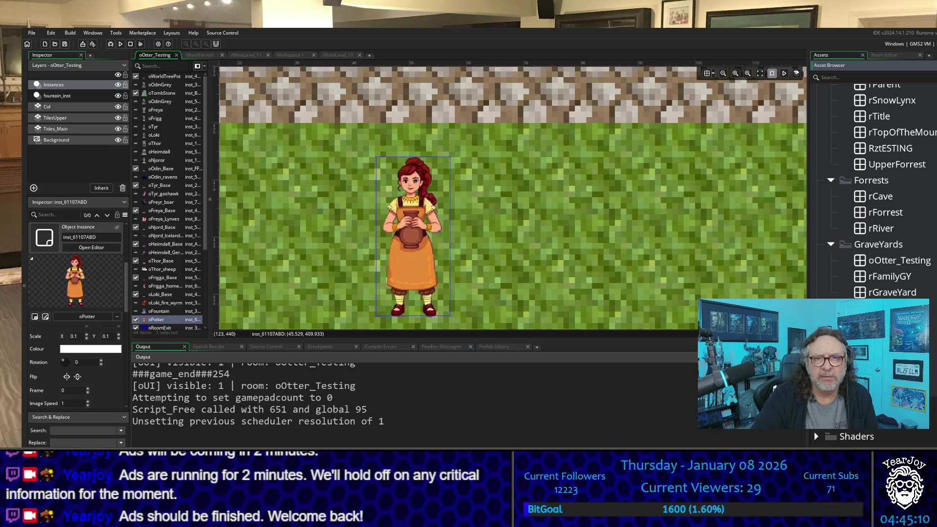
{"action": "scroll", "coordinate": [874, 220], "scroll_direction": "down", "scroll_amount": 4}
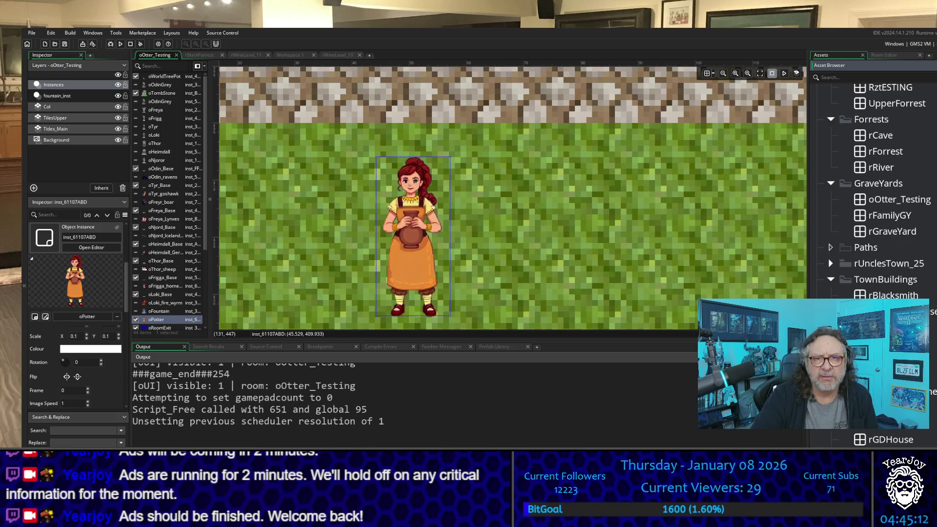
Step: Open rTown and select the oPotter instance on the TownsPeople layer
{"action": "double_click", "coordinate": [884, 359]}
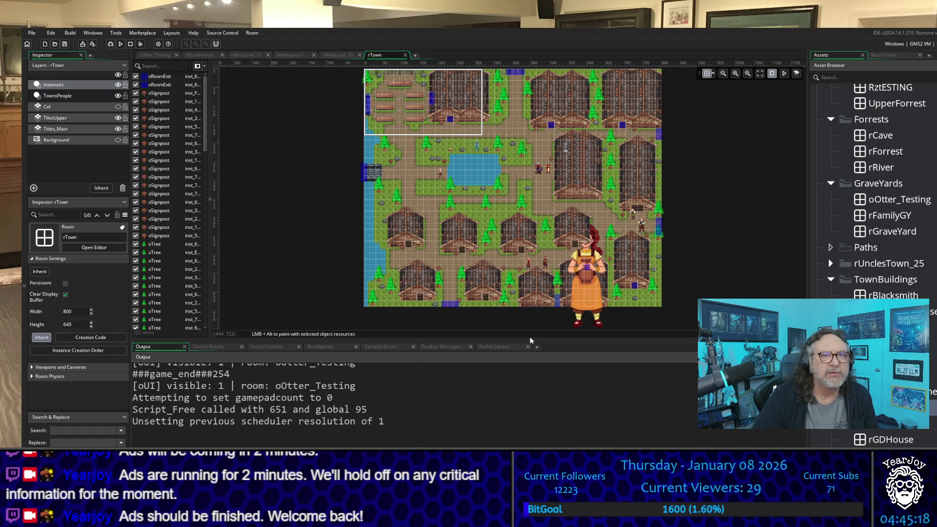
{"action": "left_click", "coordinate": [41, 85]}
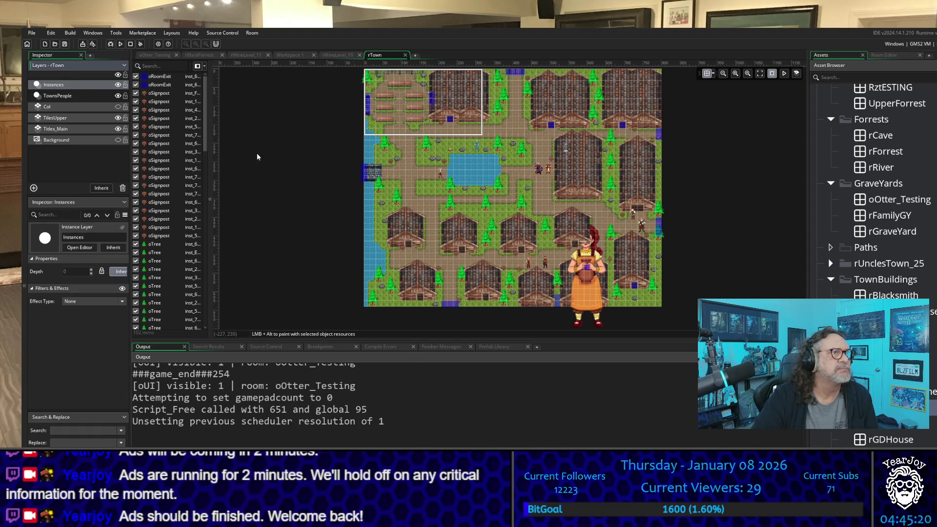
{"action": "left_click", "coordinate": [60, 96]}
{"action": "left_click", "coordinate": [579, 299]}
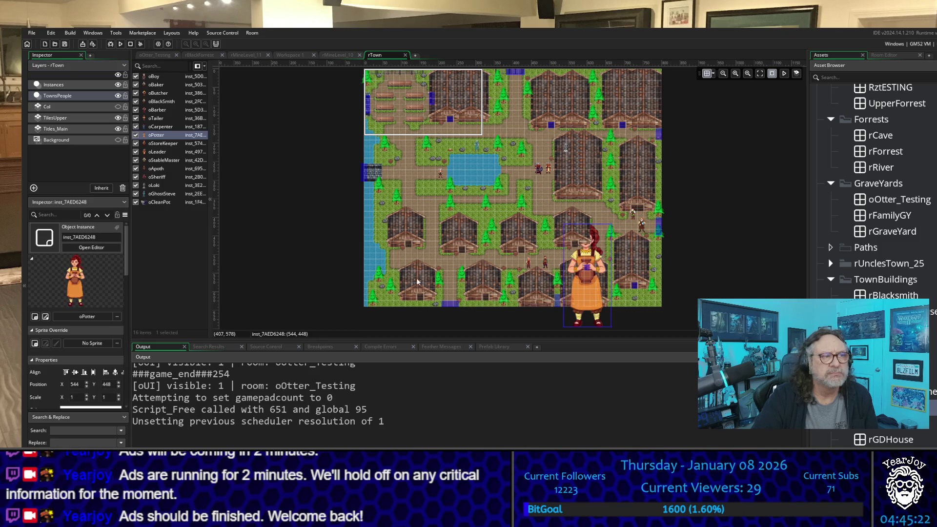
{"action": "scroll", "coordinate": [66, 307], "scroll_direction": "down", "scroll_amount": 2}
{"action": "type", "text": "0"}
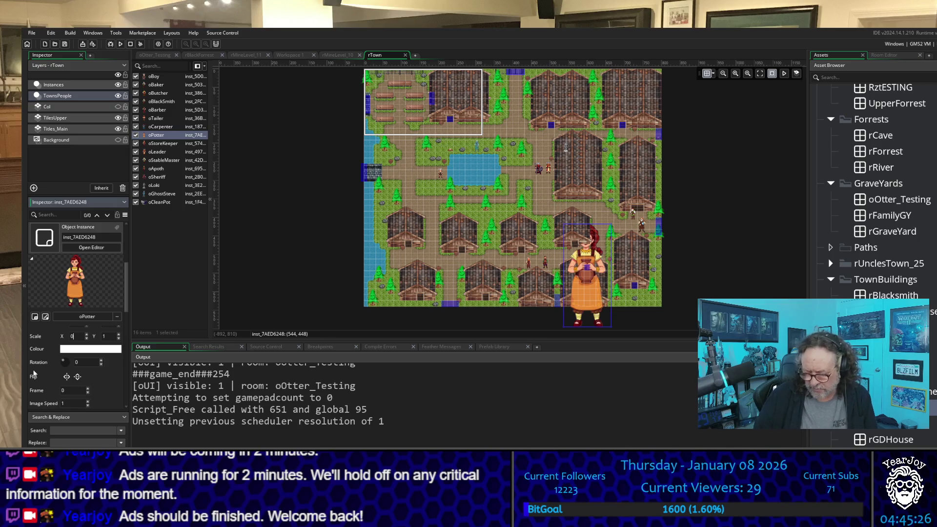
Step: Set the potter's Scale X to 0.1 and enter 0.1 for Scale Y
{"action": "type", "text": ".01"}
{"action": "key", "text": "Return"}
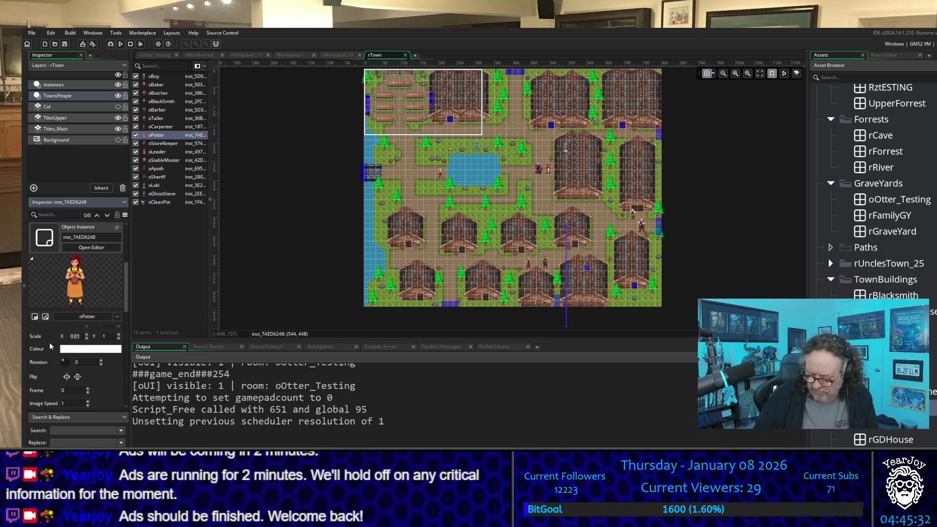
{"action": "key", "text": "Return"}
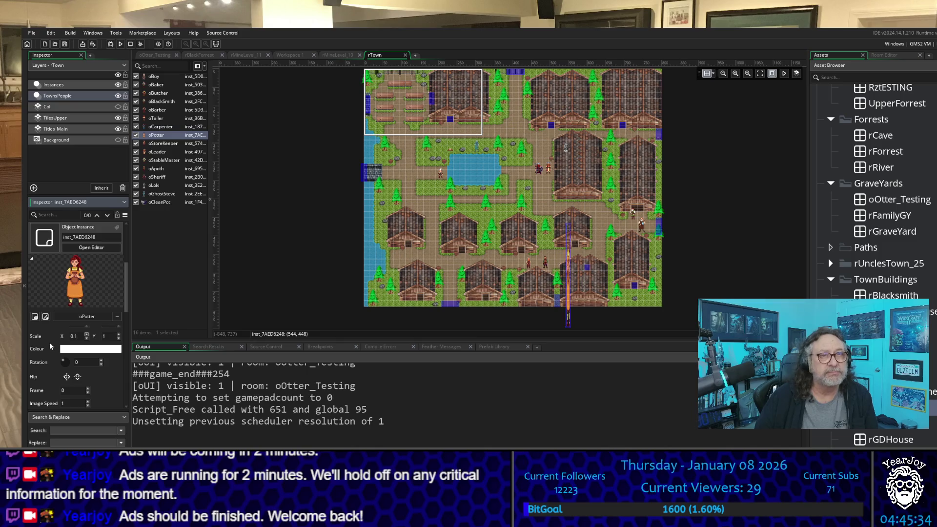
{"action": "key", "text": "Tab"}
{"action": "type", "text": "0"}
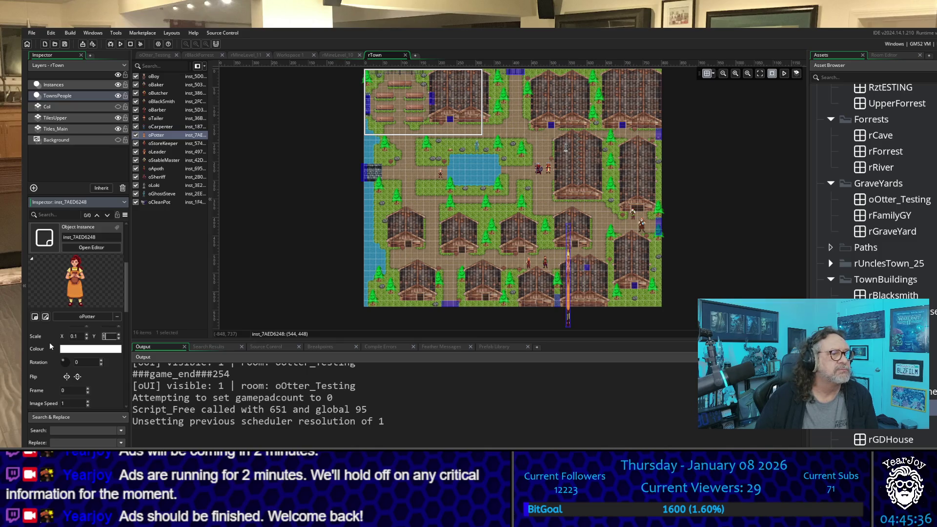
{"action": "type", "text": ".1"}
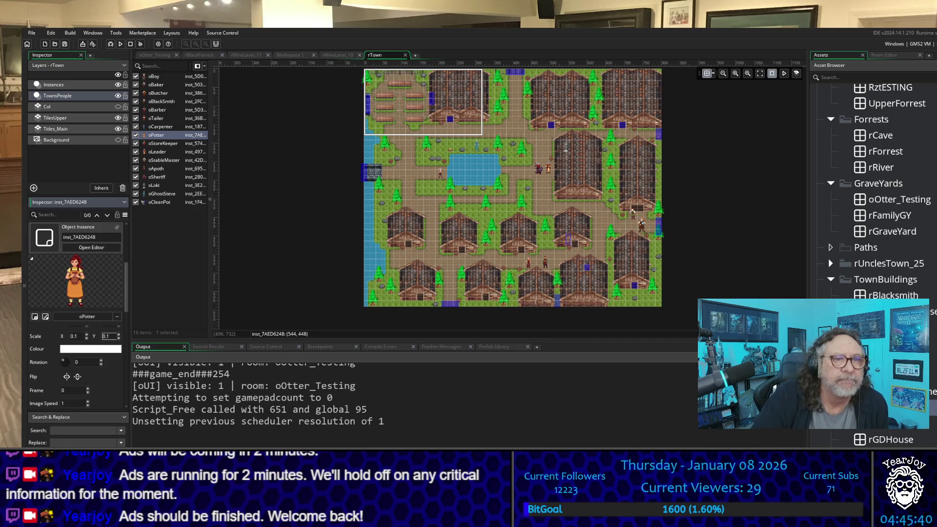
Step: Hide the rooftop tiles and toggle the TownsPeople layer off and on to check the characters
{"action": "scroll", "coordinate": [565, 291], "scroll_direction": "down", "scroll_amount": 1}
{"action": "scroll", "coordinate": [579, 188], "scroll_direction": "down", "scroll_amount": 2}
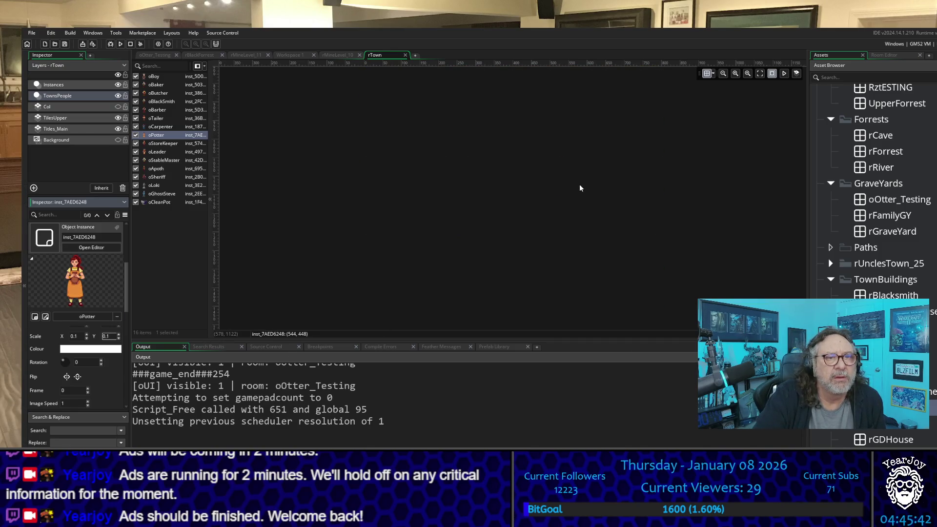
{"action": "scroll", "coordinate": [578, 189], "scroll_direction": "up", "scroll_amount": 4}
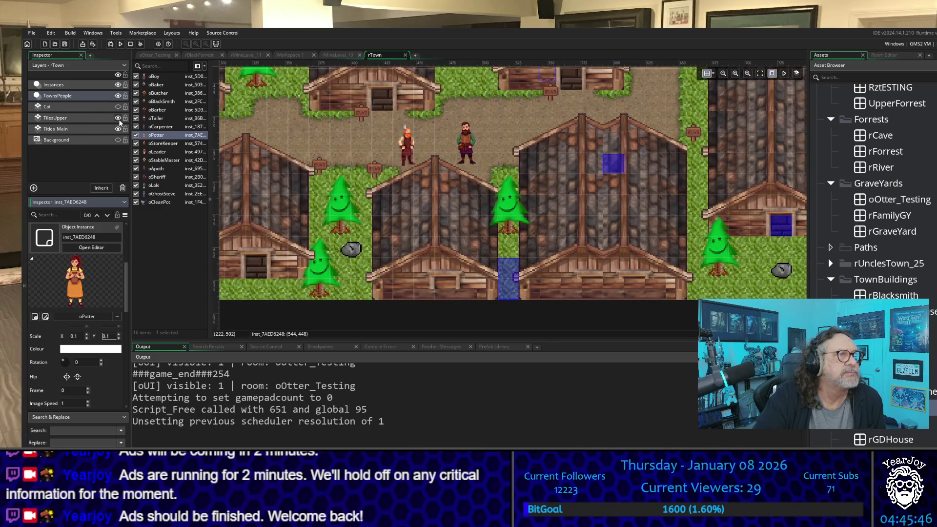
{"action": "left_click", "coordinate": [117, 118]}
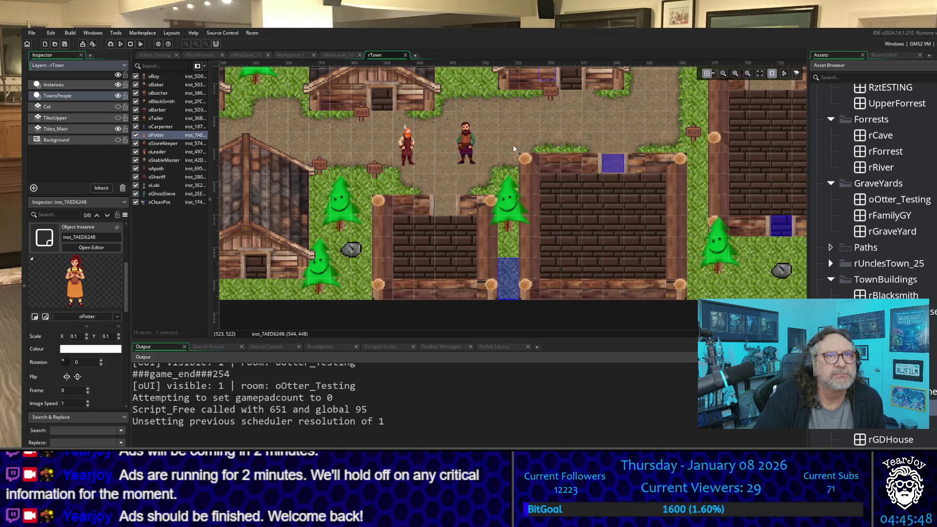
{"action": "scroll", "coordinate": [513, 145], "scroll_direction": "up", "scroll_amount": 3}
{"action": "scroll", "coordinate": [513, 145], "scroll_direction": "down", "scroll_amount": 4}
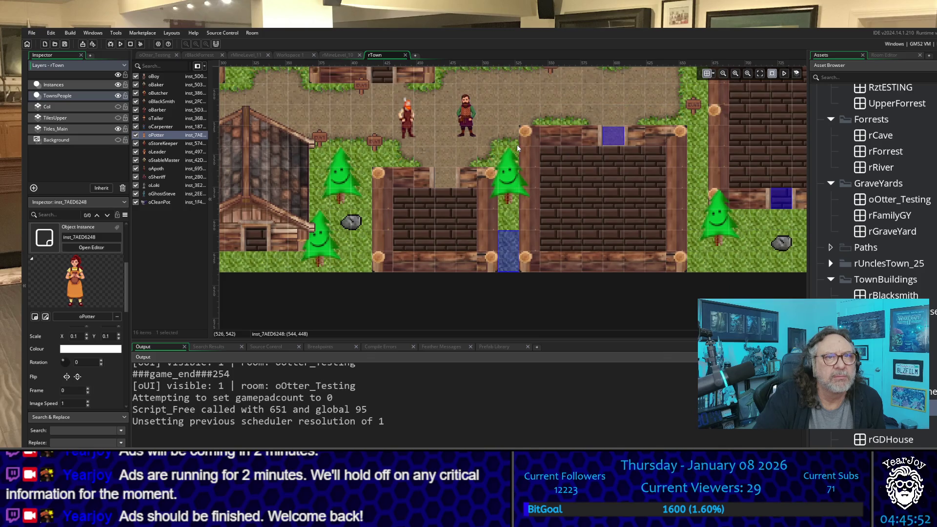
{"action": "scroll", "coordinate": [517, 144], "scroll_direction": "up", "scroll_amount": 1}
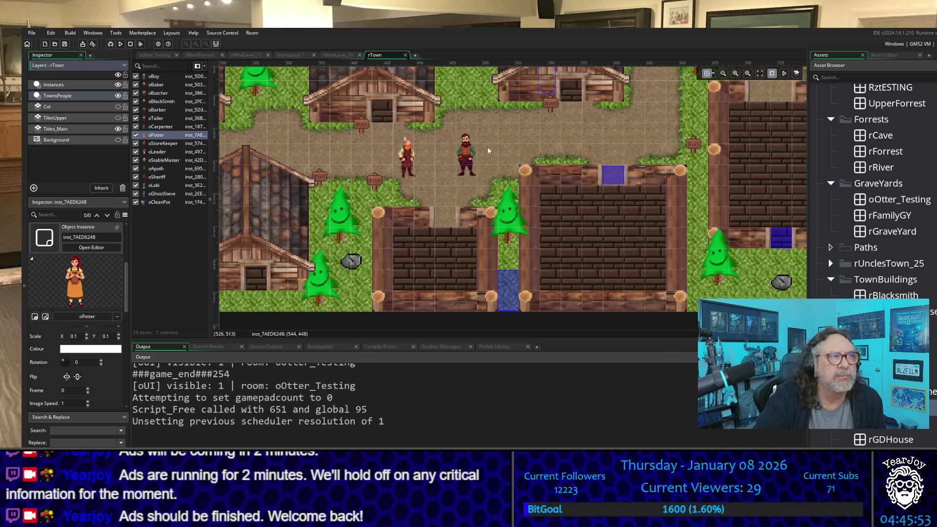
{"action": "left_click", "coordinate": [118, 96]}
{"action": "left_click", "coordinate": [118, 96]}
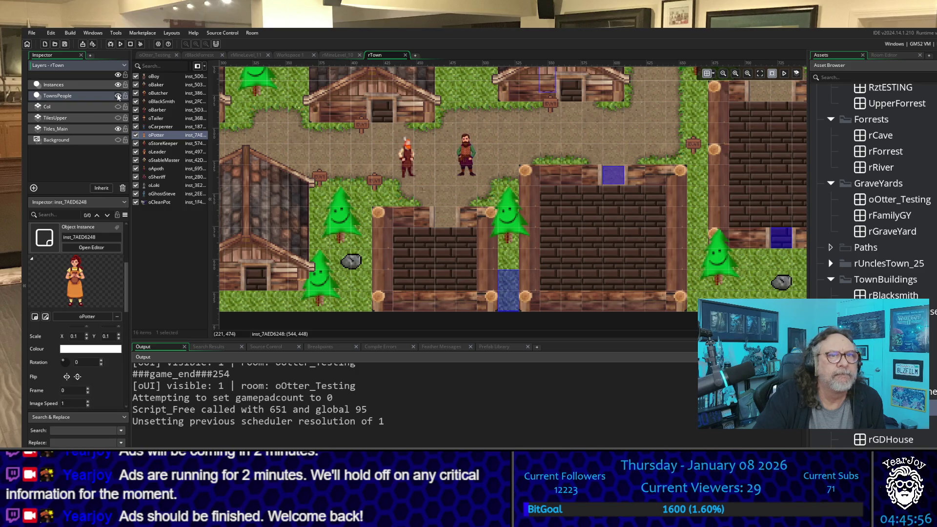
{"action": "left_click", "coordinate": [117, 96]}
{"action": "left_click", "coordinate": [118, 96]}
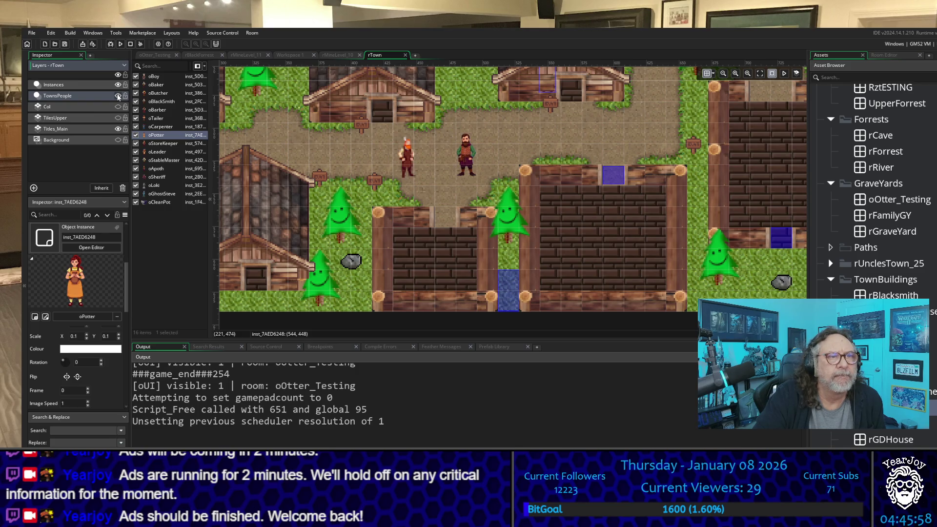
Step: Hide the Titles_Main layer and review the rTown room
{"action": "scroll", "coordinate": [503, 203], "scroll_direction": "down", "scroll_amount": 3}
{"action": "scroll", "coordinate": [491, 196], "scroll_direction": "up", "scroll_amount": 3}
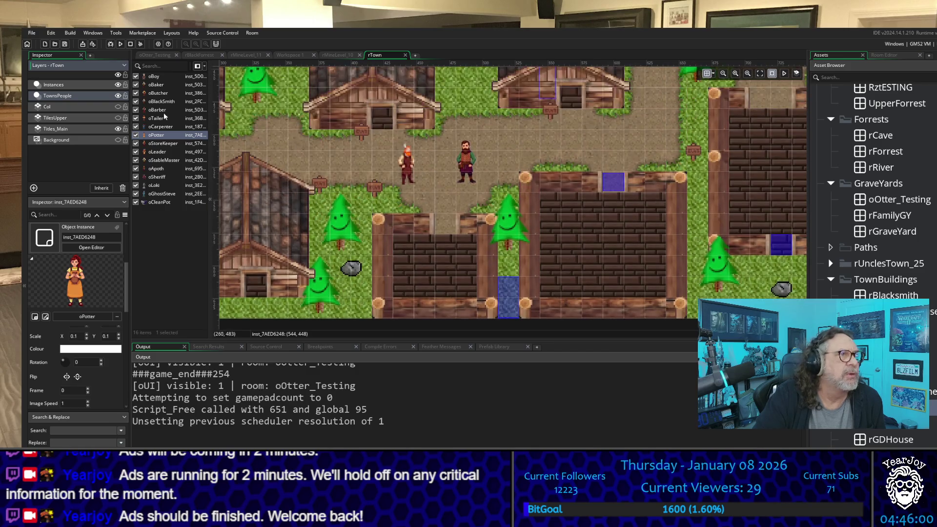
{"action": "left_click", "coordinate": [118, 129]}
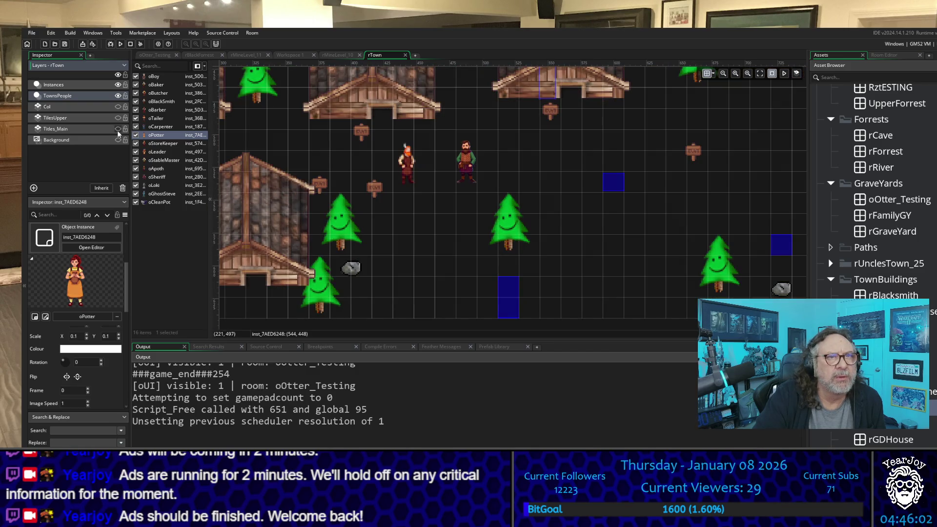
{"action": "scroll", "coordinate": [581, 179], "scroll_direction": "up", "scroll_amount": 3}
{"action": "scroll", "coordinate": [583, 180], "scroll_direction": "down", "scroll_amount": 2}
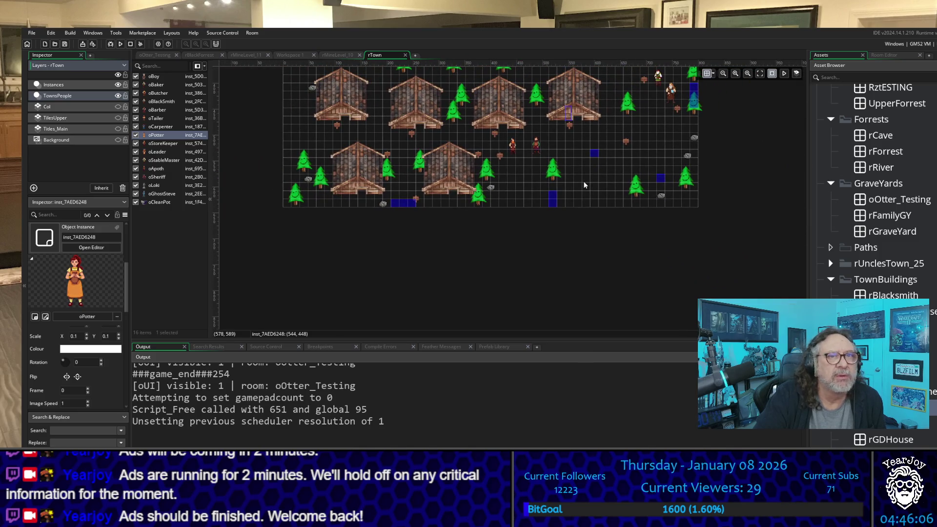
{"action": "scroll", "coordinate": [585, 185], "scroll_direction": "up", "scroll_amount": 10}
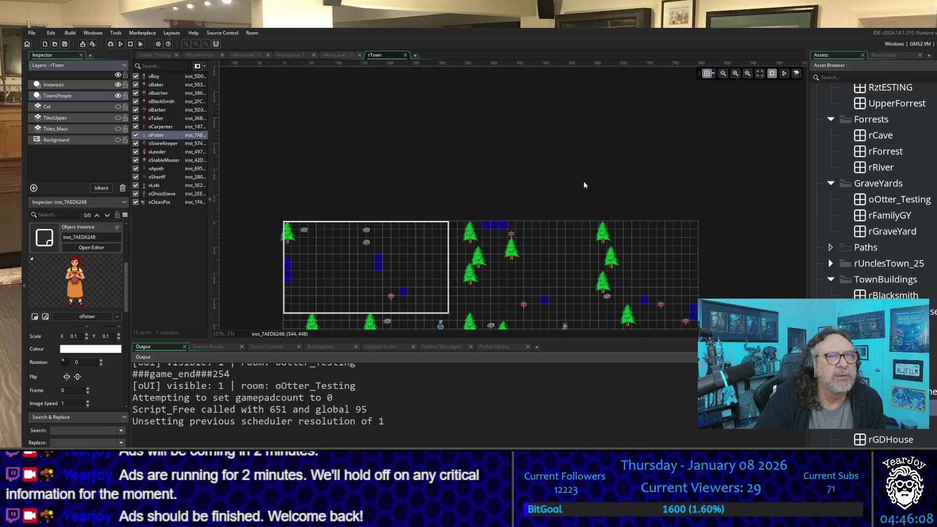
{"action": "left_click", "coordinate": [75, 288]}
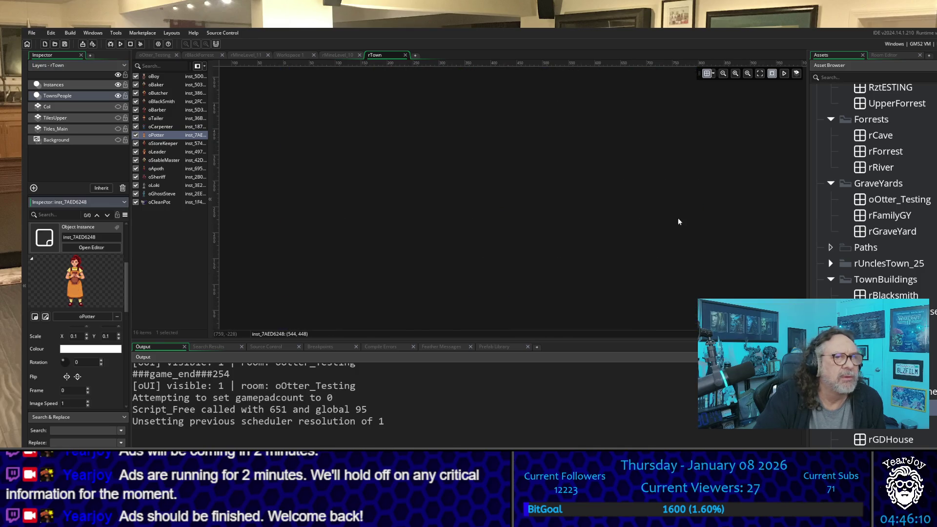
{"action": "scroll", "coordinate": [678, 221], "scroll_direction": "up", "scroll_amount": 5}
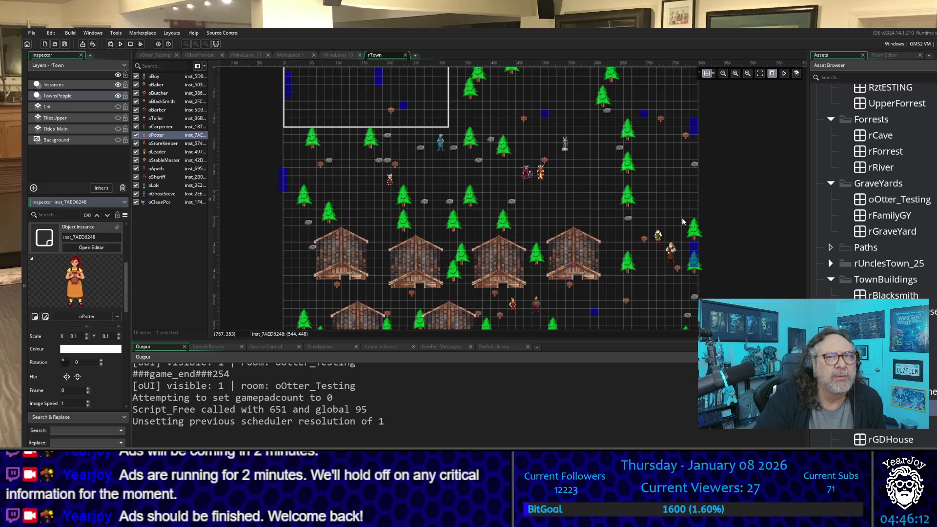
{"action": "scroll", "coordinate": [683, 221], "scroll_direction": "down", "scroll_amount": 5}
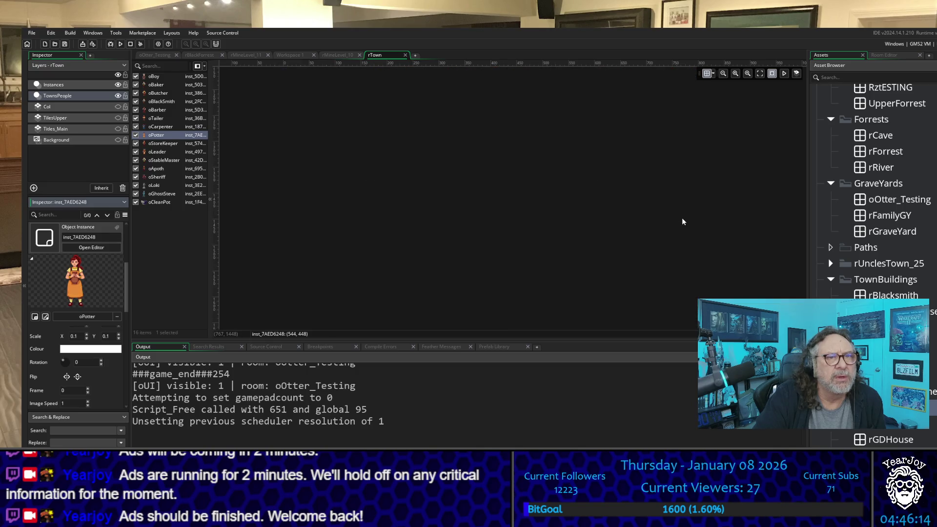
{"action": "scroll", "coordinate": [682, 222], "scroll_direction": "up", "scroll_amount": 8}
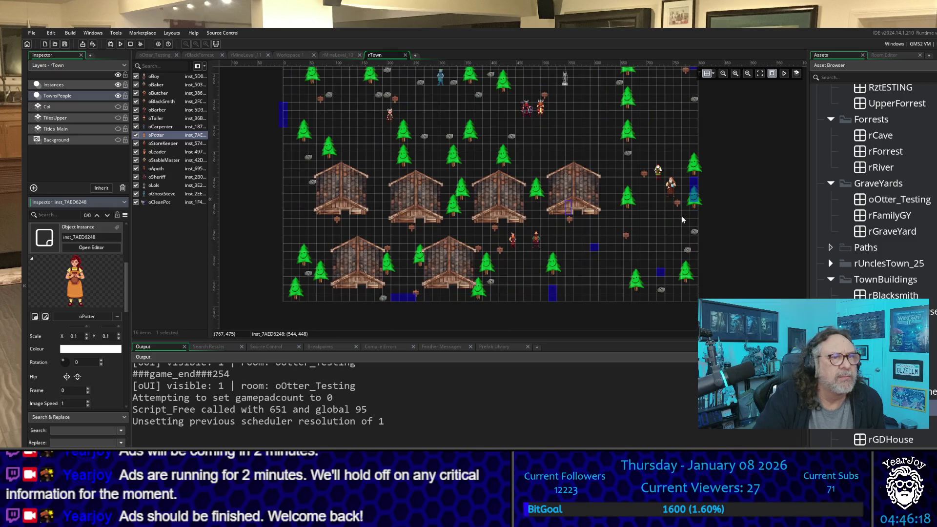
{"action": "scroll", "coordinate": [682, 221], "scroll_direction": "up", "scroll_amount": 3}
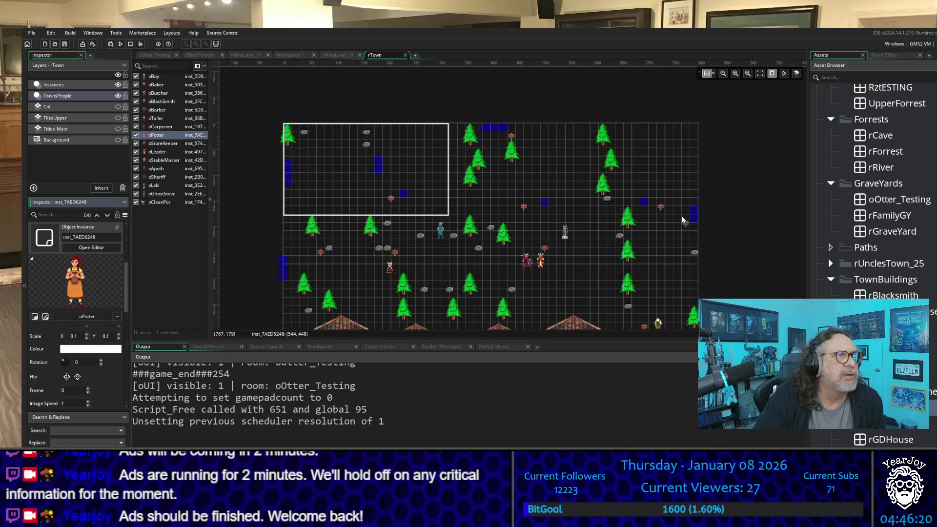
Step: Toggle all layers off and on, show Instances, and hide the Col and TilesUpper layers
{"action": "left_click", "coordinate": [118, 75]}
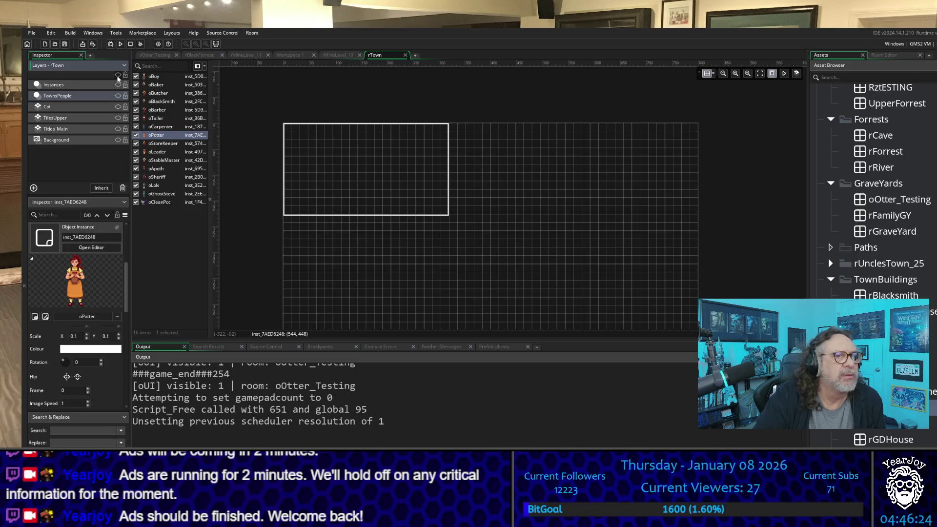
{"action": "left_click", "coordinate": [118, 76]}
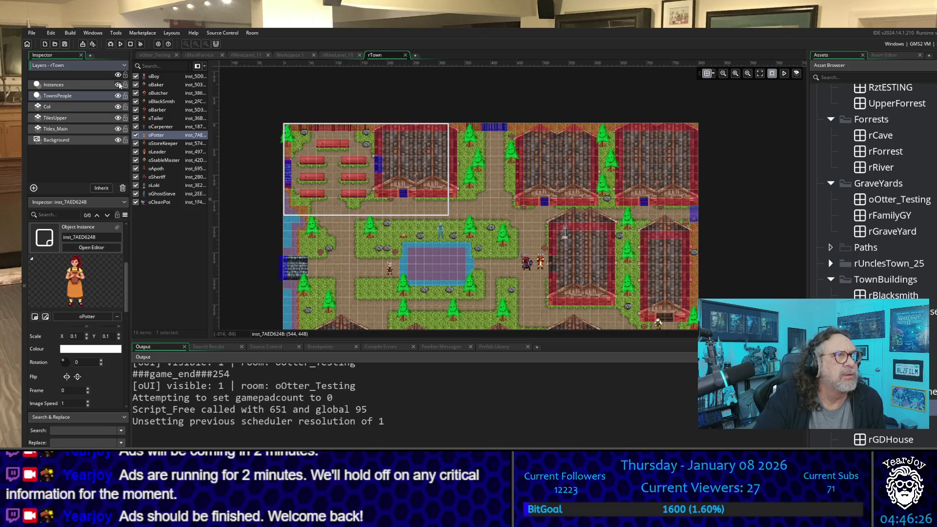
{"action": "left_click", "coordinate": [119, 85]}
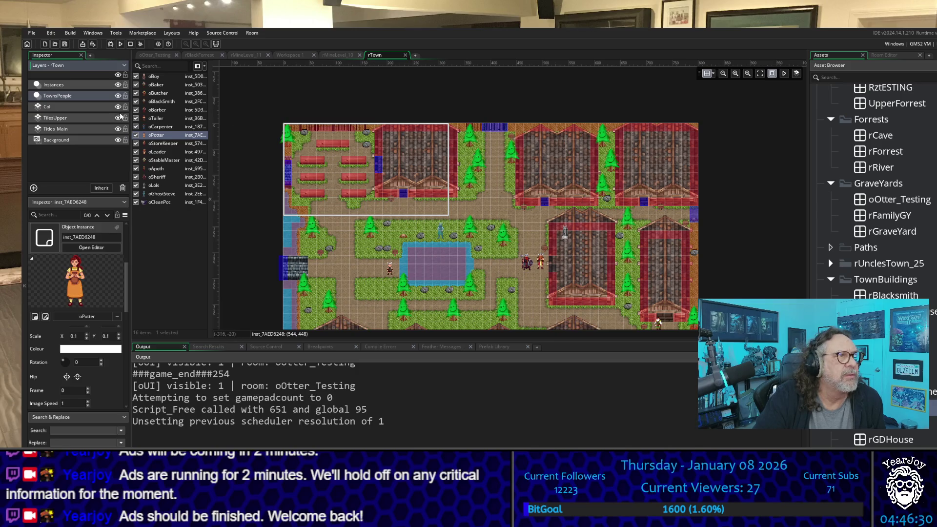
{"action": "left_click", "coordinate": [118, 107]}
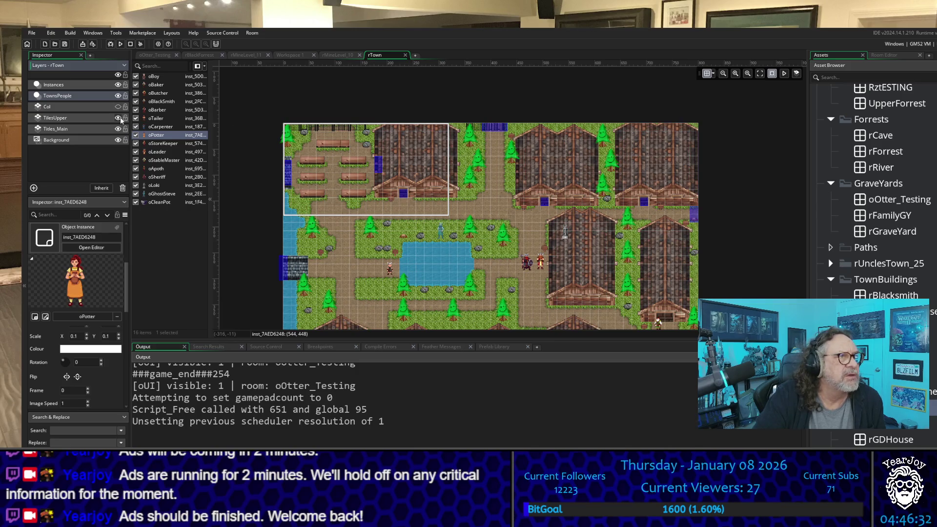
{"action": "left_click", "coordinate": [118, 118]}
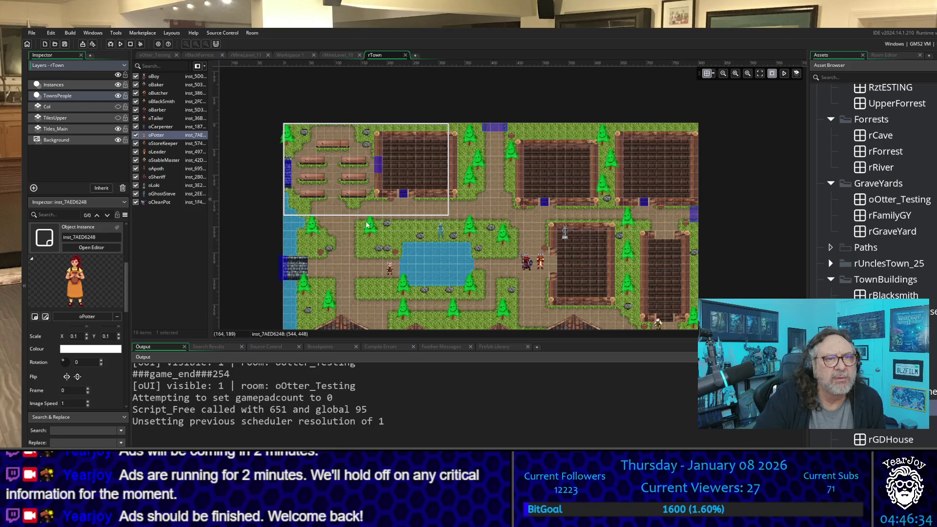
{"action": "scroll", "coordinate": [358, 218], "scroll_direction": "down", "scroll_amount": 3}
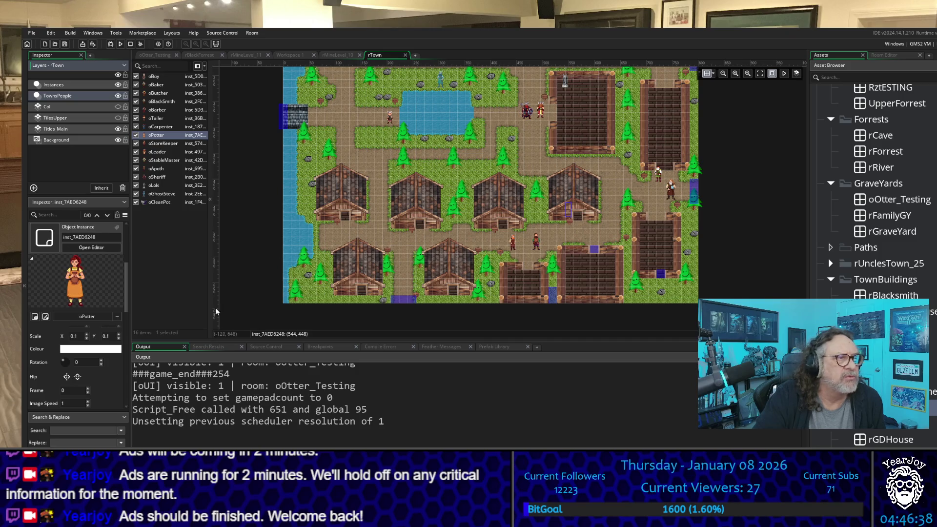
Step: Move the potter beside a middle-row house at about 528, 432, with vertical scale 0.1
{"action": "left_click", "coordinate": [104, 336]}
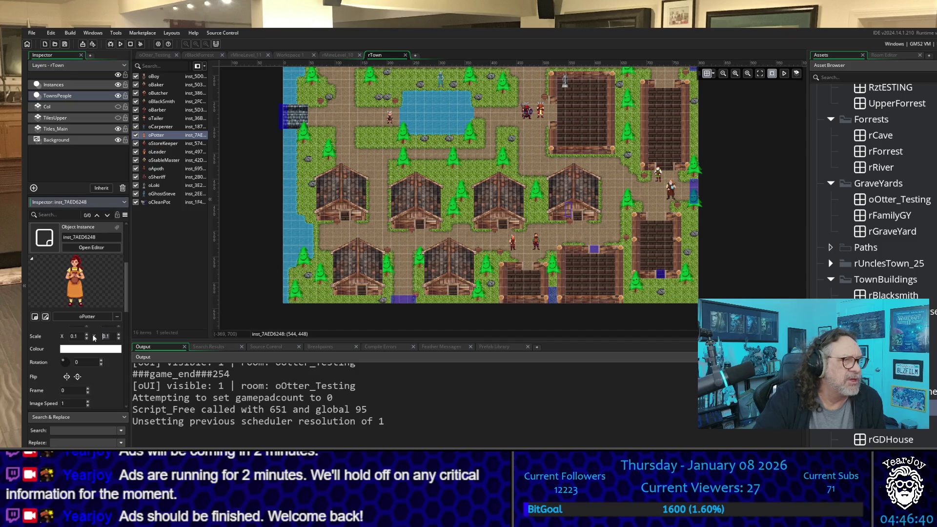
{"action": "type", "text": "1"}
{"action": "key", "text": "Return"}
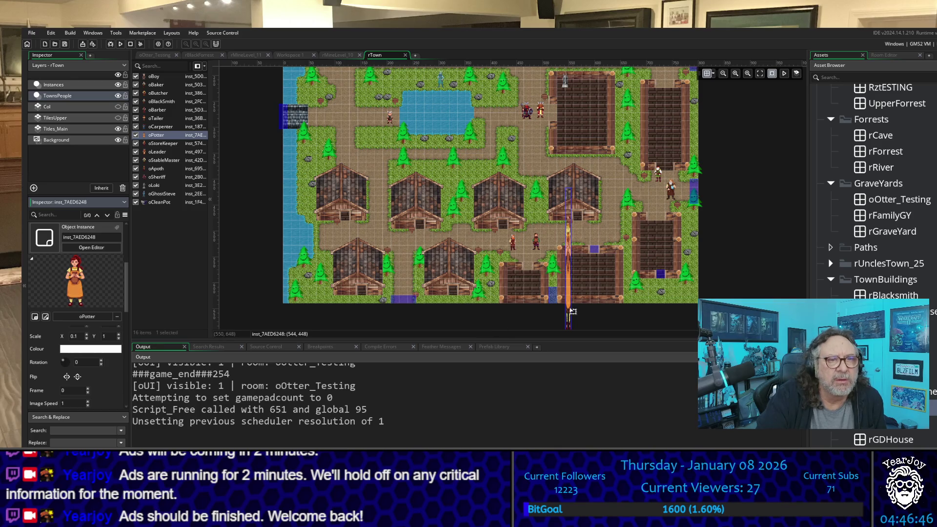
{"action": "mouse_move", "coordinate": [572, 312]}
{"action": "left_mouse_down"}
{"action": "mouse_move", "coordinate": [428, 198]}
{"action": "mouse_move", "coordinate": [296, 229]}
{"action": "mouse_move", "coordinate": [382, 216]}
{"action": "left_mouse_up"}
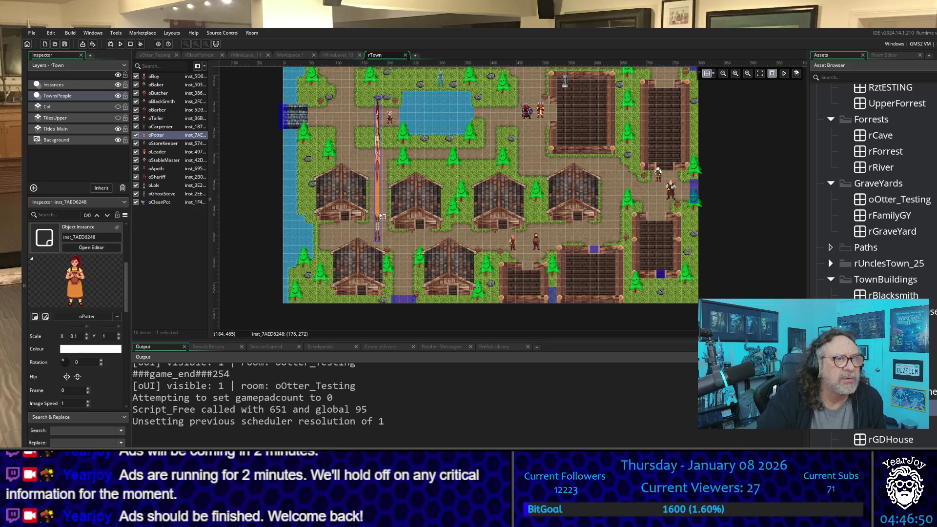
{"action": "left_click", "coordinate": [93, 339]}
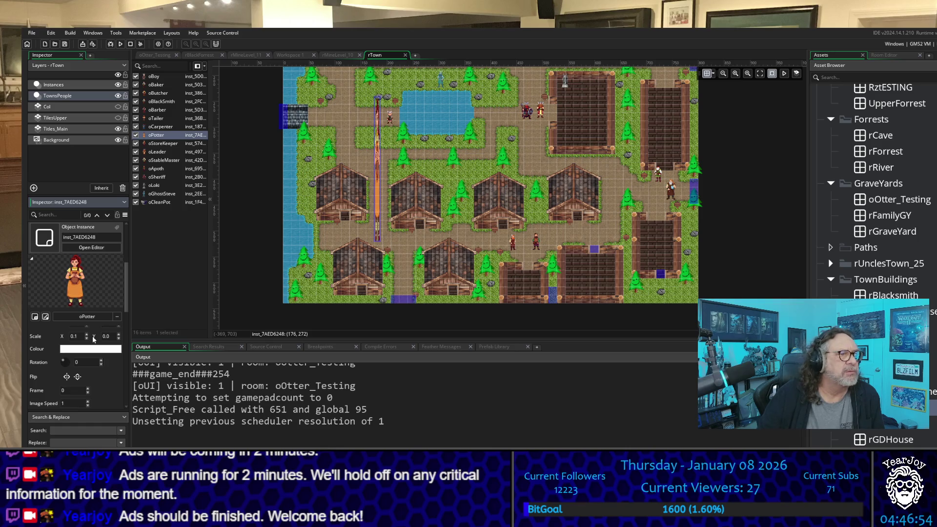
{"action": "key", "text": "BackSpace"}
{"action": "type", "text": "1"}
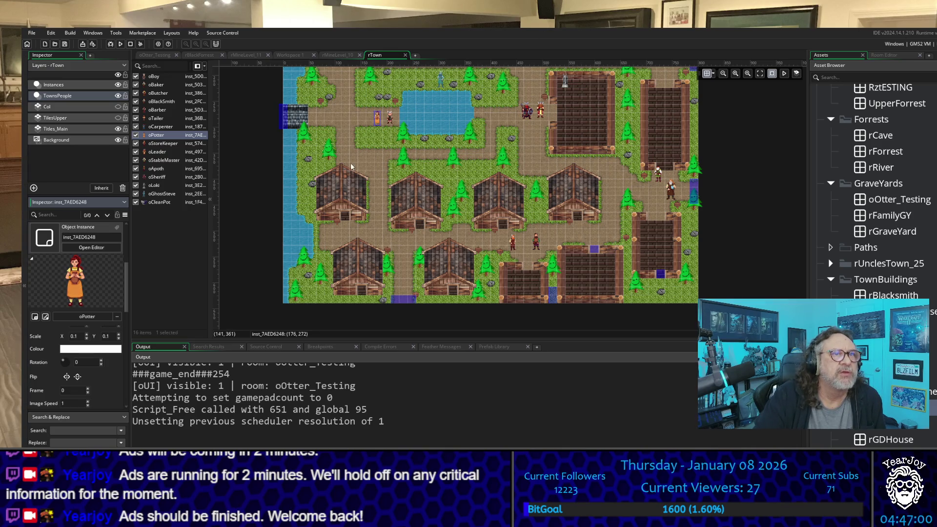
{"action": "mouse_move", "coordinate": [385, 121]}
{"action": "left_mouse_down"}
{"action": "mouse_move", "coordinate": [625, 215]}
{"action": "mouse_move", "coordinate": [565, 206]}
{"action": "left_mouse_up"}
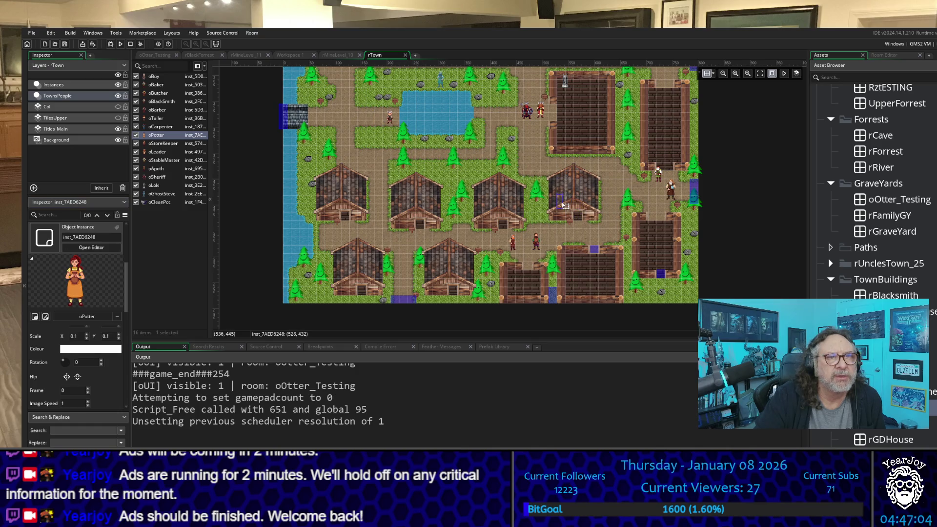
Step: Hide the house's oRoof instance and move the potter inside the house
{"action": "scroll", "coordinate": [567, 205], "scroll_direction": "up", "scroll_amount": 6}
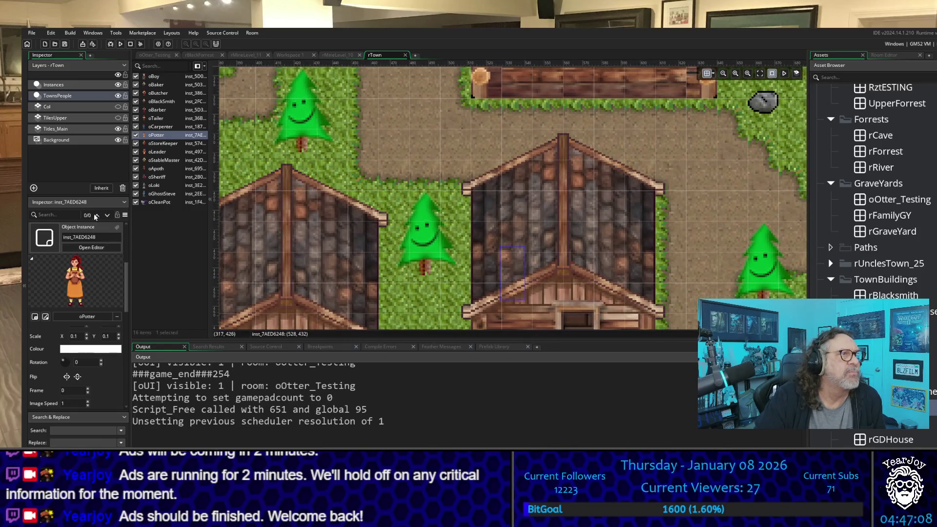
{"action": "left_click", "coordinate": [602, 221]}
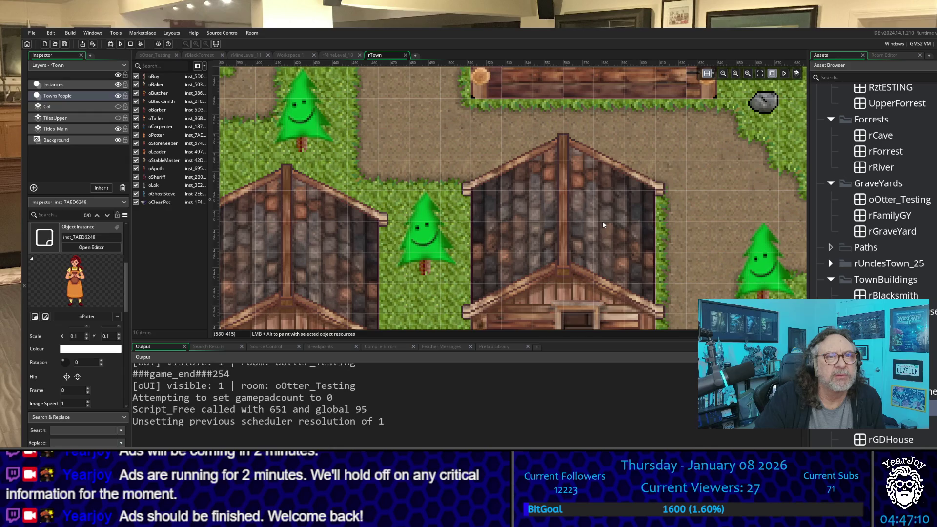
{"action": "left_click", "coordinate": [63, 85]}
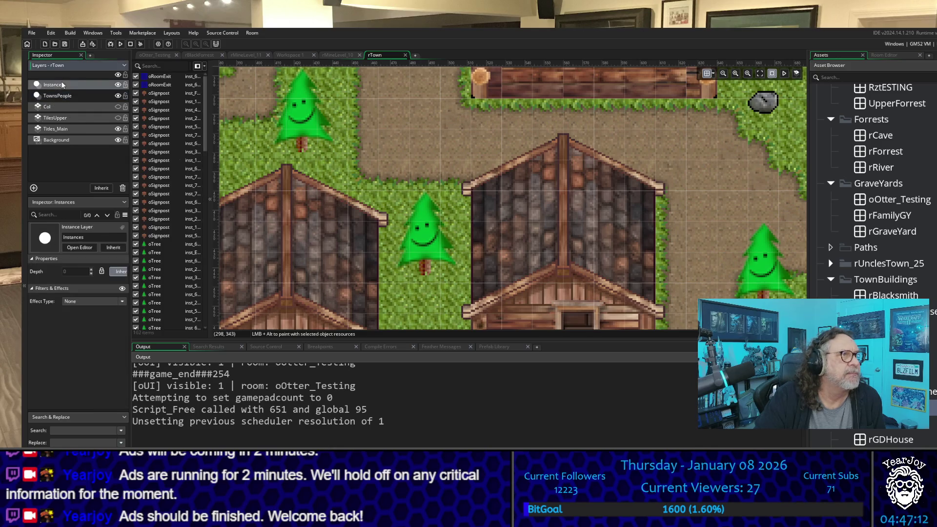
{"action": "left_click", "coordinate": [653, 268]}
{"action": "scroll", "coordinate": [169, 223], "scroll_direction": "down", "scroll_amount": 5}
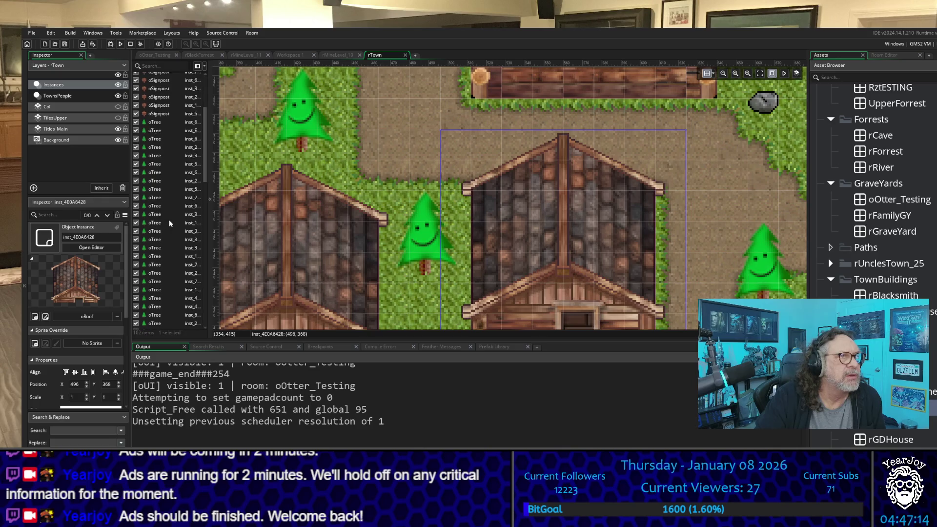
{"action": "scroll", "coordinate": [169, 220], "scroll_direction": "down", "scroll_amount": 10}
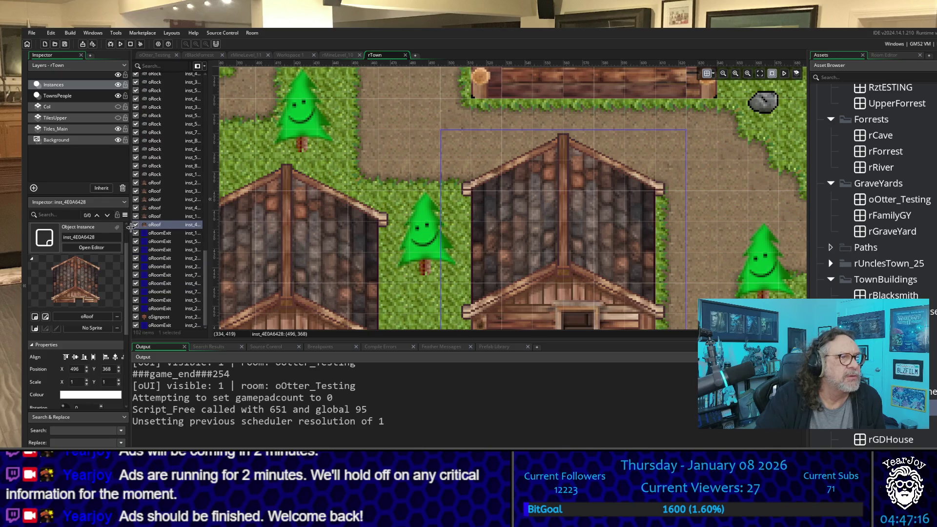
{"action": "left_click", "coordinate": [136, 225]}
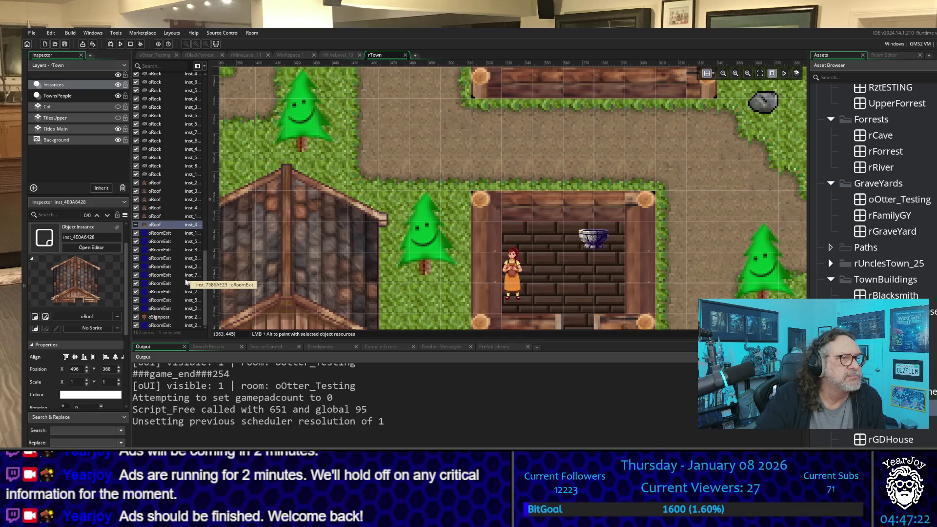
{"action": "left_click_drag", "start_coordinate": [510, 271], "coordinate": [539, 241]}
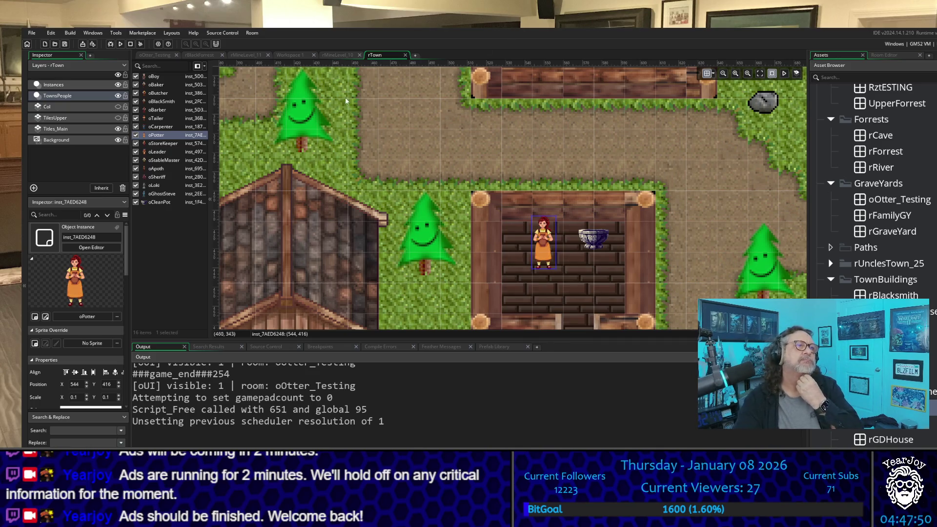
Step: Restore the house roof and TilesUpper tiles, leaving the Col collision overlay hidden
{"action": "left_click", "coordinate": [118, 107]}
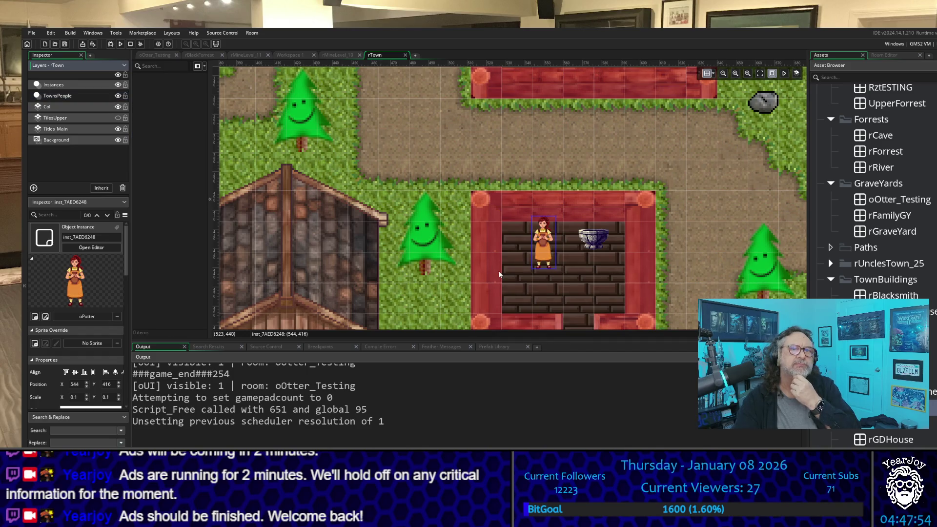
{"action": "left_click", "coordinate": [100, 86]}
{"action": "scroll", "coordinate": [168, 259], "scroll_direction": "down", "scroll_amount": 10}
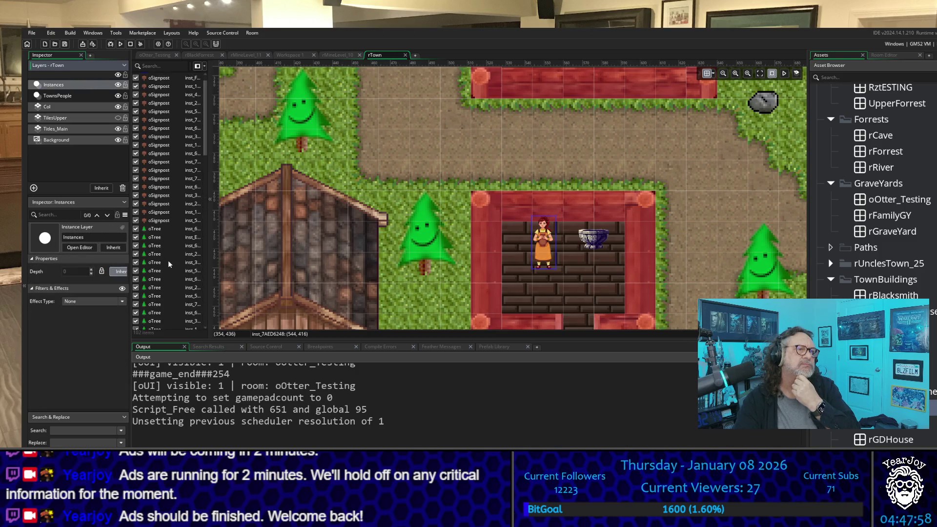
{"action": "scroll", "coordinate": [166, 260], "scroll_direction": "down", "scroll_amount": 5}
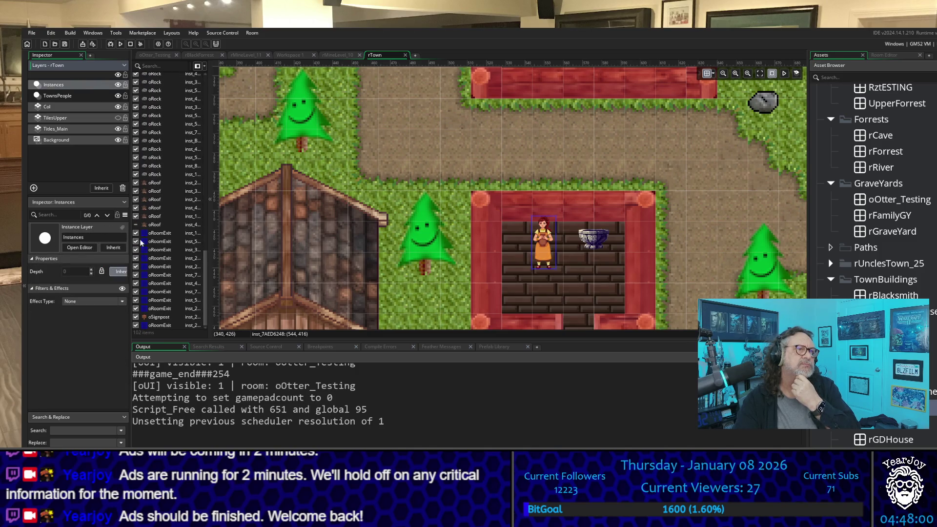
{"action": "left_click", "coordinate": [136, 224]}
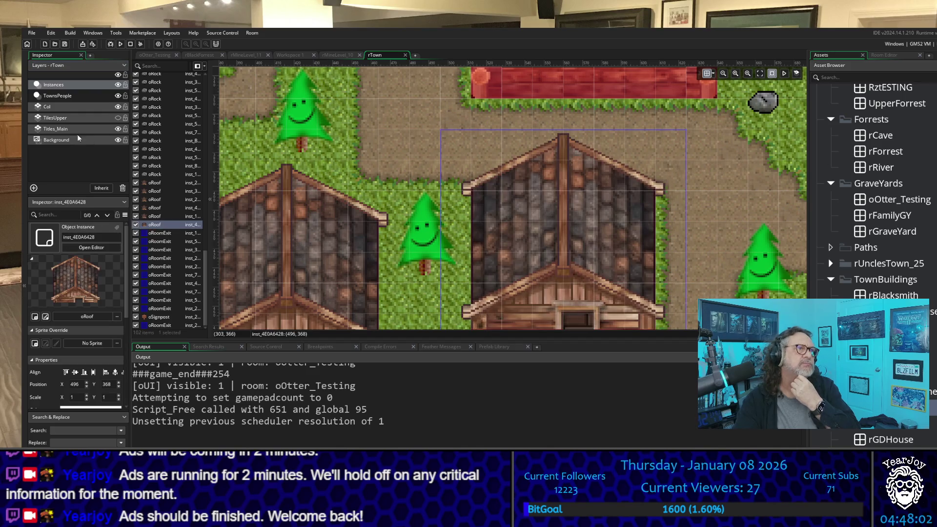
{"action": "left_click", "coordinate": [118, 118]}
{"action": "scroll", "coordinate": [699, 195], "scroll_direction": "down", "scroll_amount": 3}
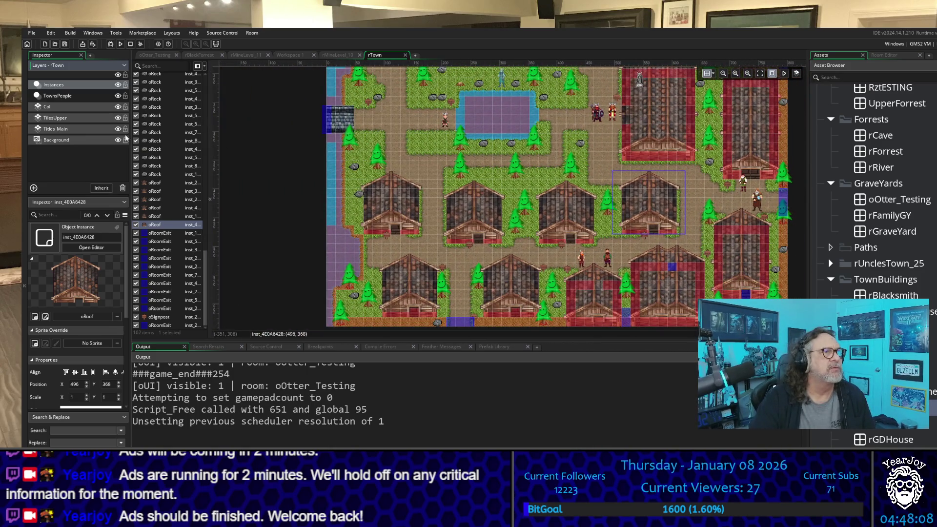
{"action": "left_click", "coordinate": [117, 107]}
{"action": "scroll", "coordinate": [609, 240], "scroll_direction": "up", "scroll_amount": 3}
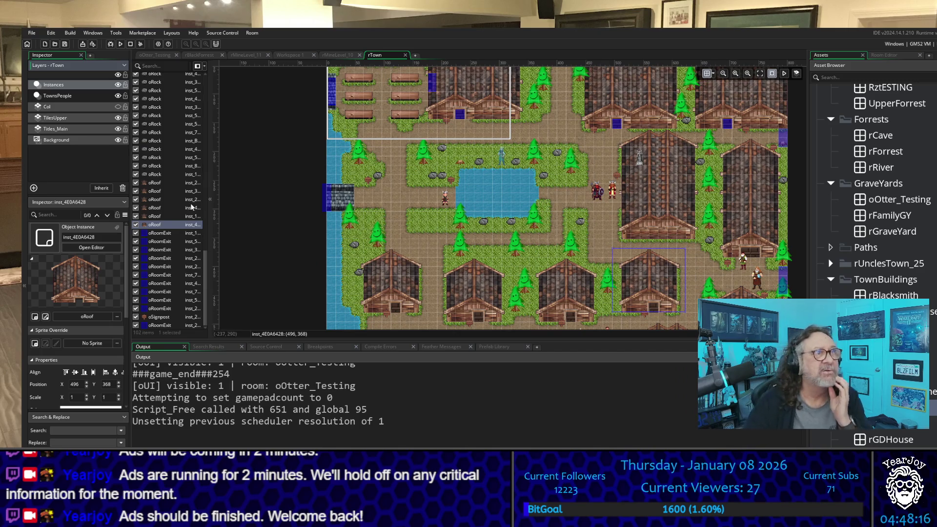
{"action": "left_click", "coordinate": [31, 33]}
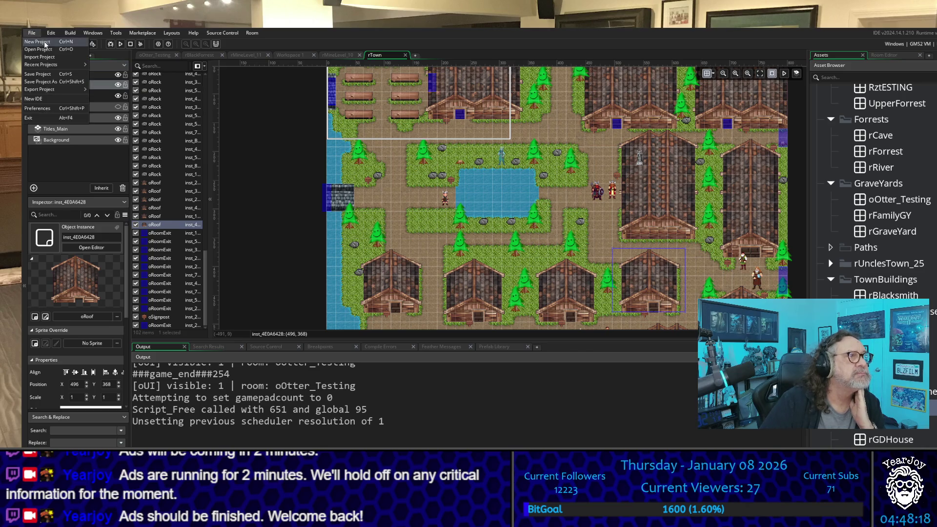
Step: Save the project and exit GameMaker, confirming the quit prompt
{"action": "left_click", "coordinate": [47, 77]}
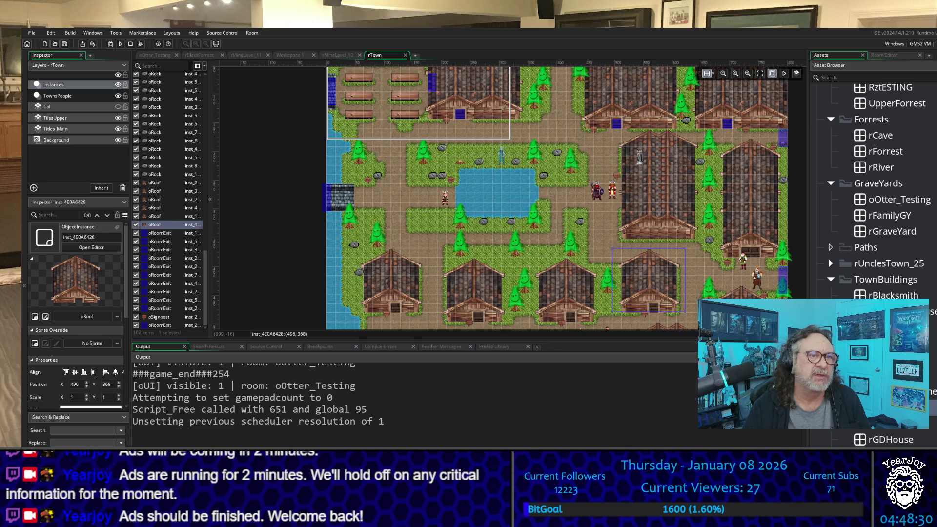
{"action": "key", "text": "alt+F4"}
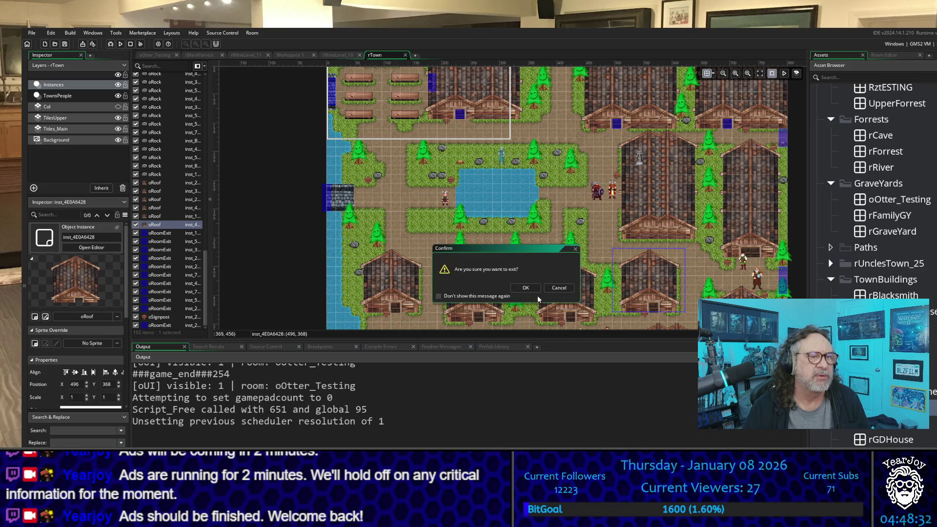
{"action": "left_click", "coordinate": [532, 290]}
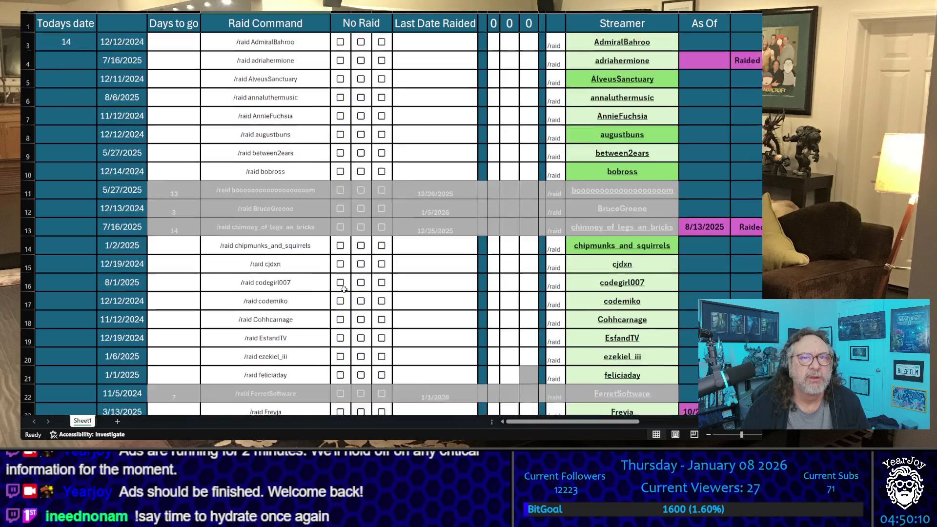
Step: Scroll the raid sheet down to rekalyn in row 63 and the Blocking Raids section
{"action": "scroll", "coordinate": [381, 249], "scroll_direction": "down", "scroll_amount": 15}
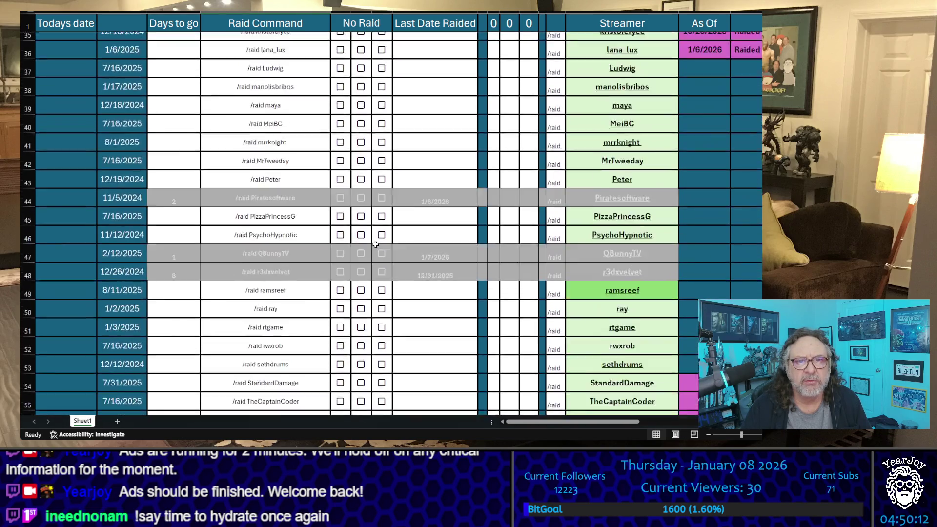
{"action": "scroll", "coordinate": [375, 245], "scroll_direction": "up", "scroll_amount": 12}
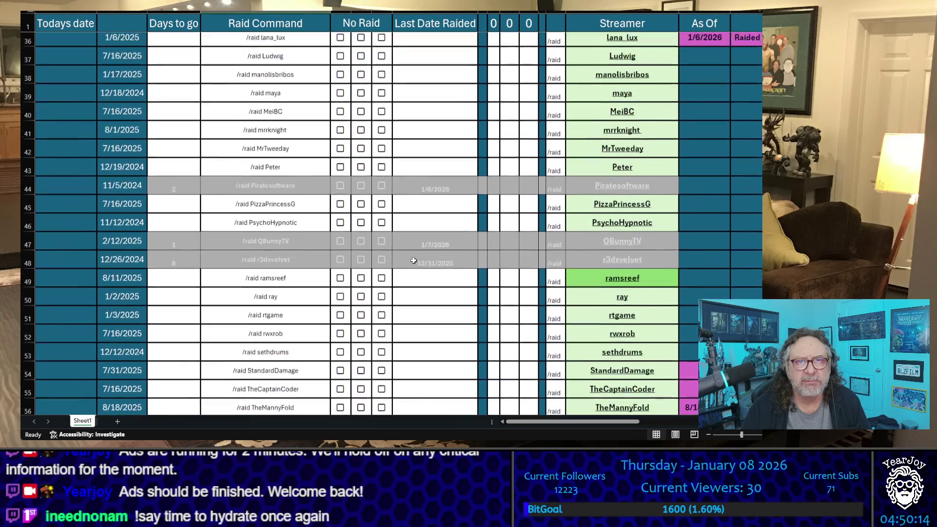
{"action": "scroll", "coordinate": [414, 260], "scroll_direction": "up", "scroll_amount": 4}
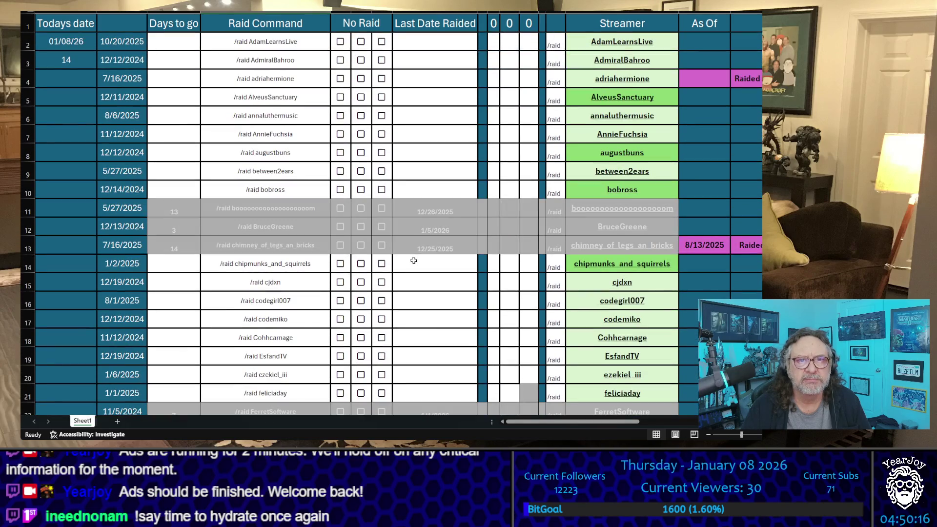
{"action": "scroll", "coordinate": [413, 260], "scroll_direction": "down", "scroll_amount": 10}
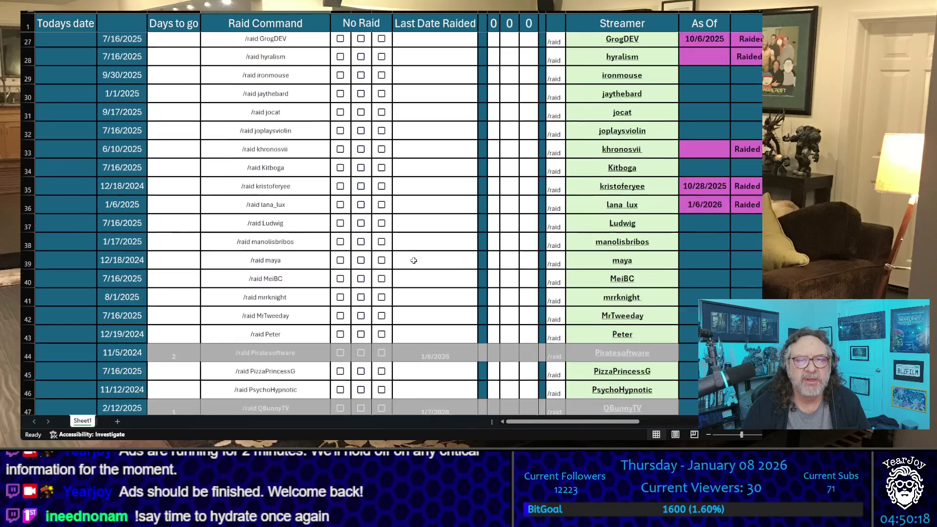
{"action": "scroll", "coordinate": [414, 260], "scroll_direction": "down", "scroll_amount": 8}
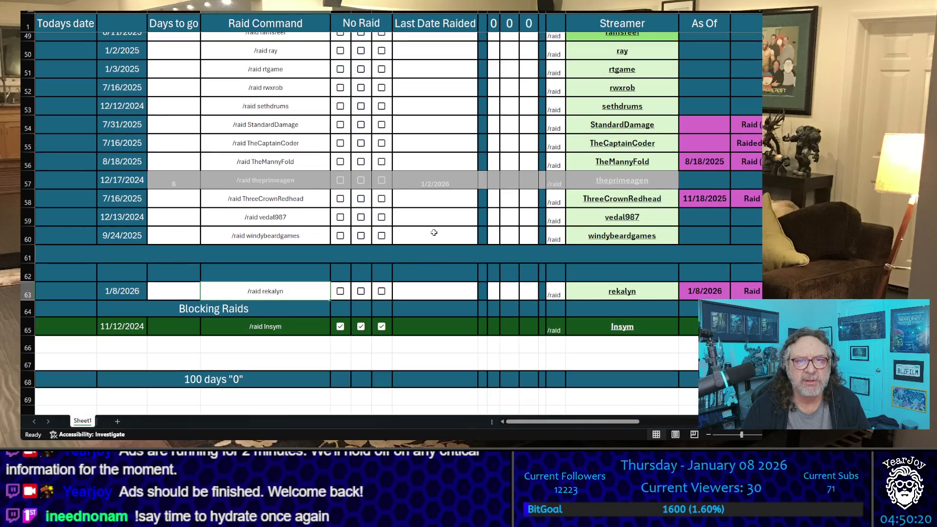
{"action": "scroll", "coordinate": [551, 294], "scroll_direction": "up", "scroll_amount": 1}
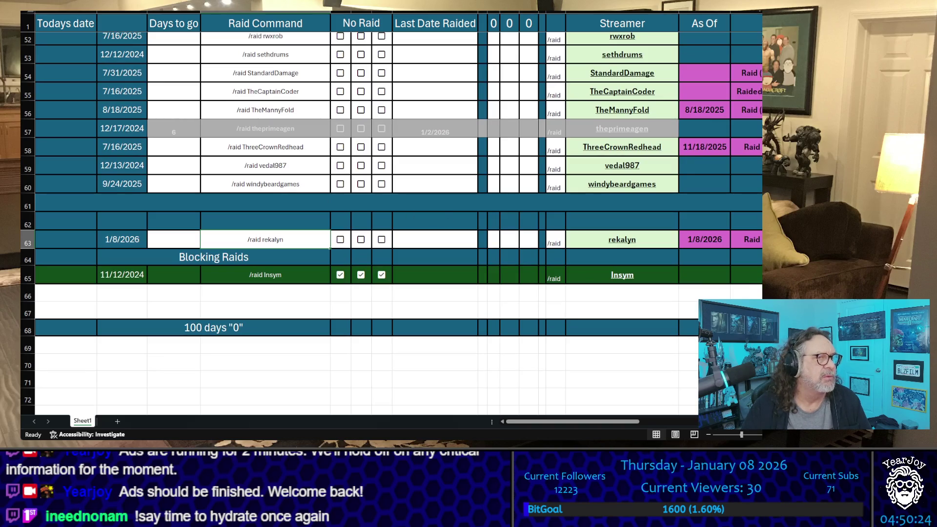
{"action": "key", "text": "alt+Tab"}
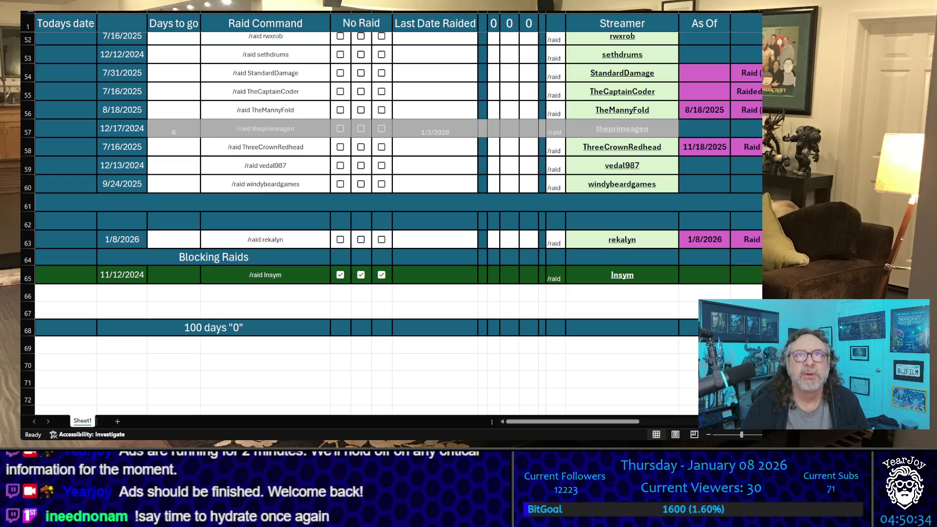
{"action": "left_click", "coordinate": [265, 239]}
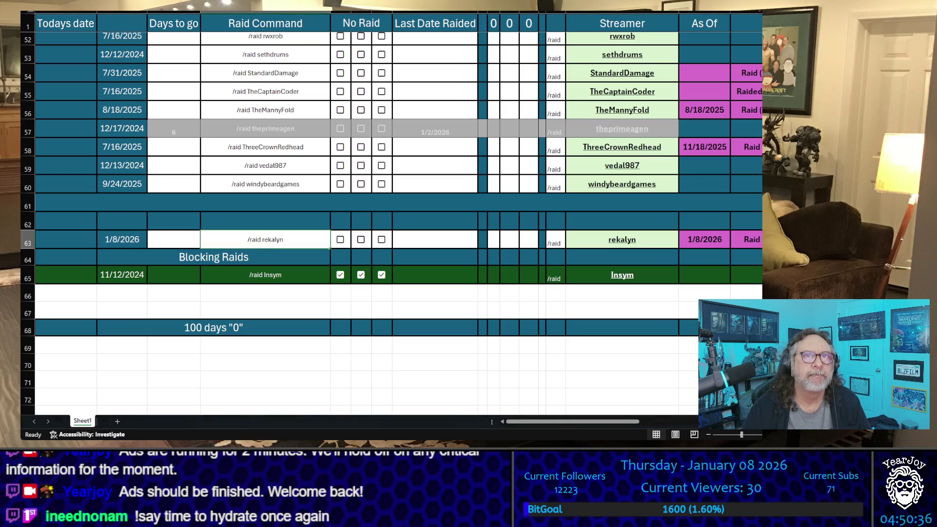
{"action": "key", "text": "alt+Tab"}
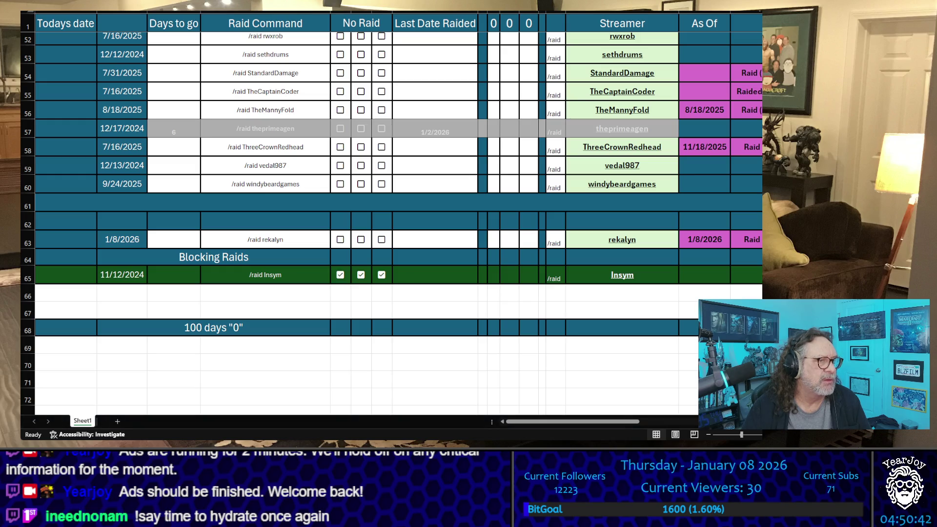
{"action": "key", "text": "alt+Tab"}
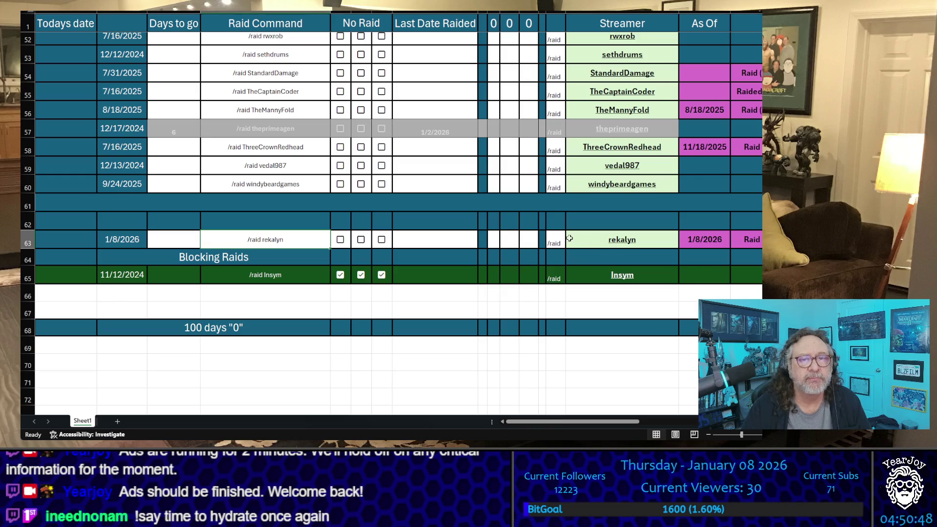
Step: Enter X votes for vedal987 and ezekiel_iii in the third vote column
{"action": "left_click", "coordinate": [527, 165]}
{"action": "type", "text": "x"}
{"action": "left_click", "coordinate": [529, 328]}
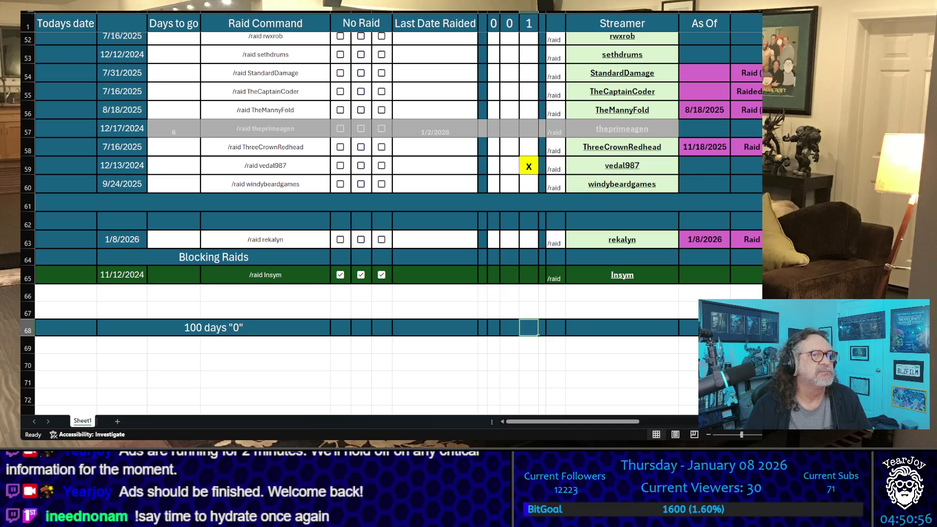
{"action": "scroll", "coordinate": [653, 179], "scroll_direction": "up", "scroll_amount": 5}
{"action": "scroll", "coordinate": [653, 179], "scroll_direction": "up", "scroll_amount": 10}
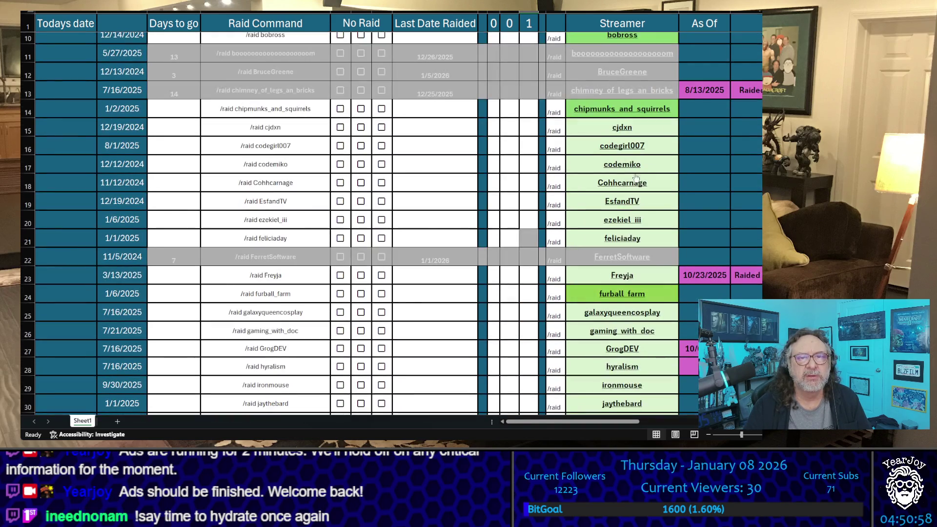
{"action": "left_click", "coordinate": [531, 224]}
{"action": "type", "text": "x"}
{"action": "key", "text": "Return"}
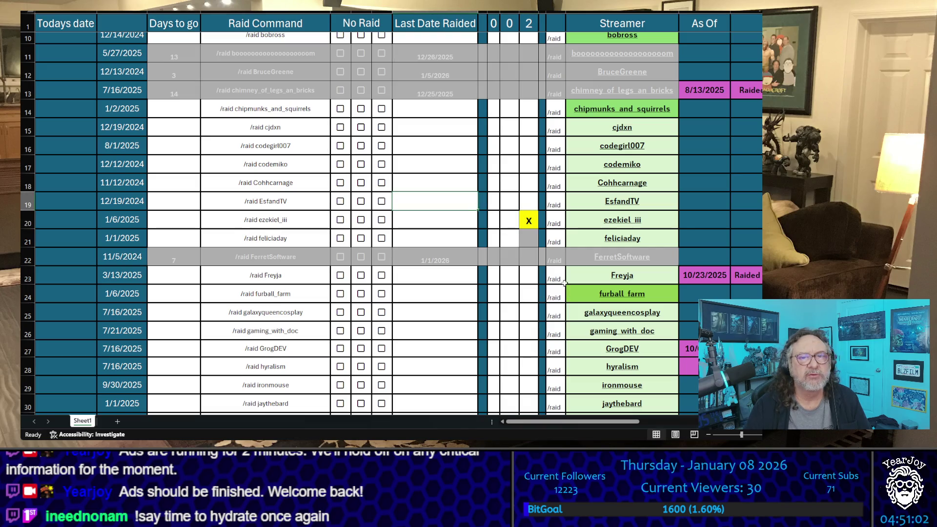
{"action": "type", "text": "x"}
Step: Enter X votes for EsfandTV and AlveusSanctuary
{"action": "left_click", "coordinate": [516, 207]}
{"action": "type", "text": "x"}
{"action": "key", "text": "Return"}
{"action": "scroll", "coordinate": [518, 195], "scroll_direction": "up", "scroll_amount": 3}
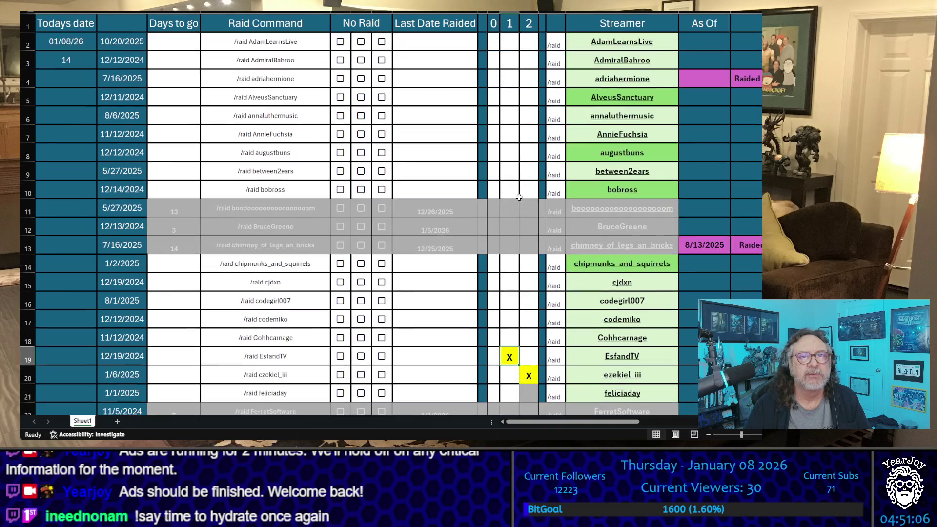
{"action": "left_click", "coordinate": [518, 103]}
{"action": "type", "text": "x"}
{"action": "key", "text": "Return"}
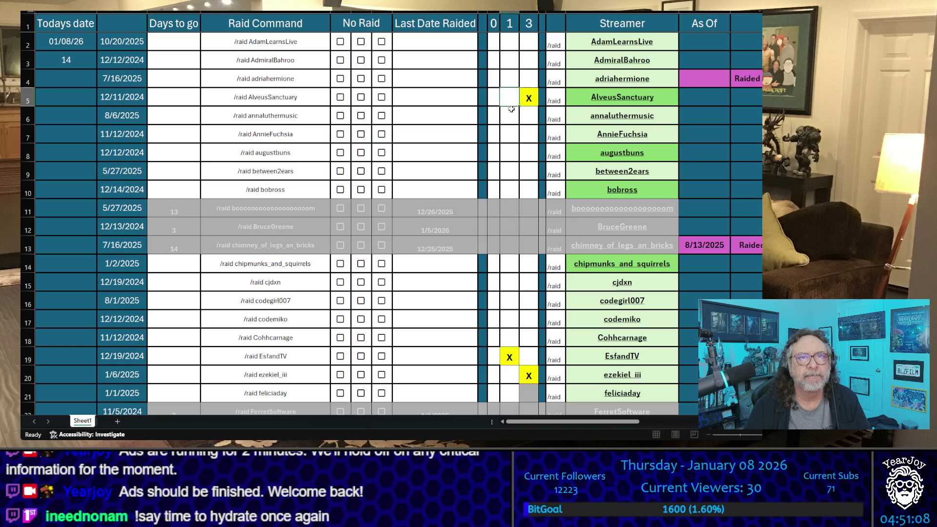
Step: Remove the misplaced X, drag EsfandTV's X into the tally column, and restore AlveusSanctuary's X
{"action": "left_click", "coordinate": [528, 357]}
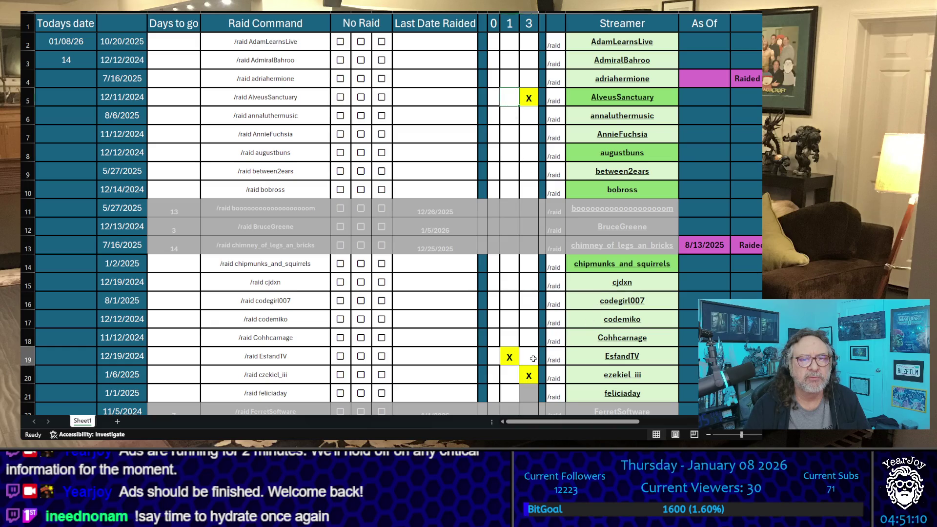
{"action": "type", "text": "x"}
{"action": "left_click", "coordinate": [508, 356]}
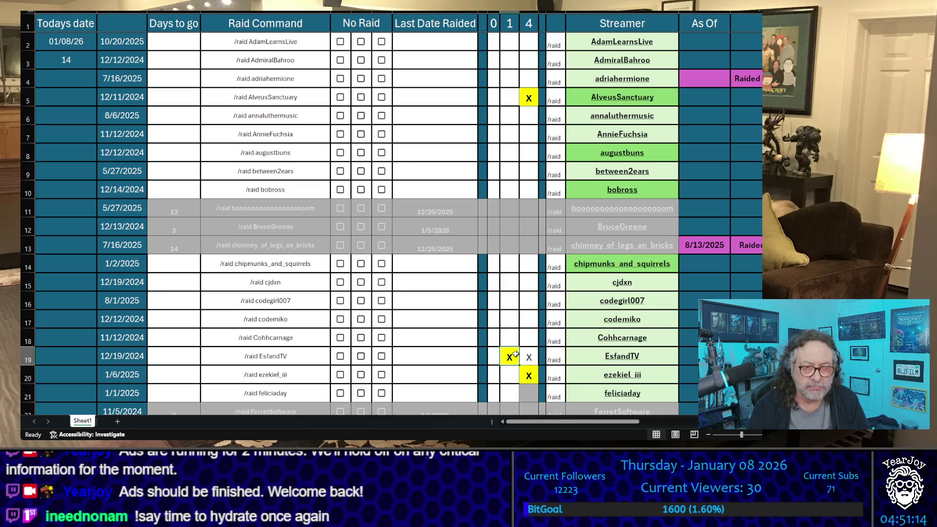
{"action": "key", "text": "Delete"}
{"action": "key", "text": "ctrl+Up"}
{"action": "key", "text": "Delete"}
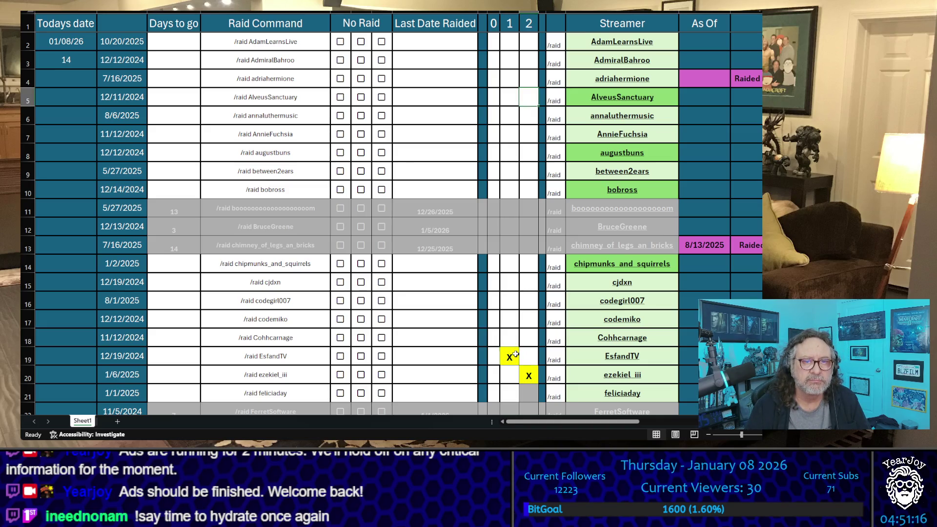
{"action": "left_click_drag", "start_coordinate": [515, 355], "coordinate": [529, 355]}
{"action": "left_click", "coordinate": [518, 100]}
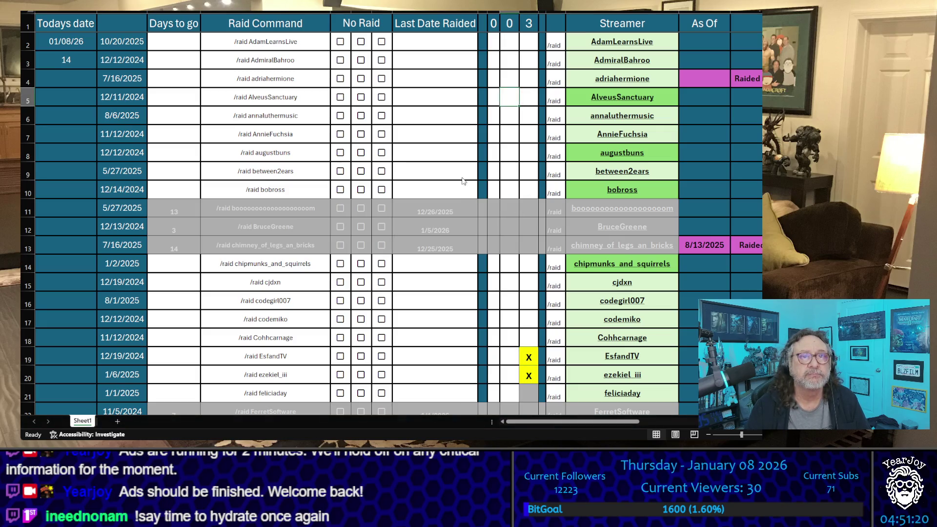
{"action": "left_click", "coordinate": [530, 76]}
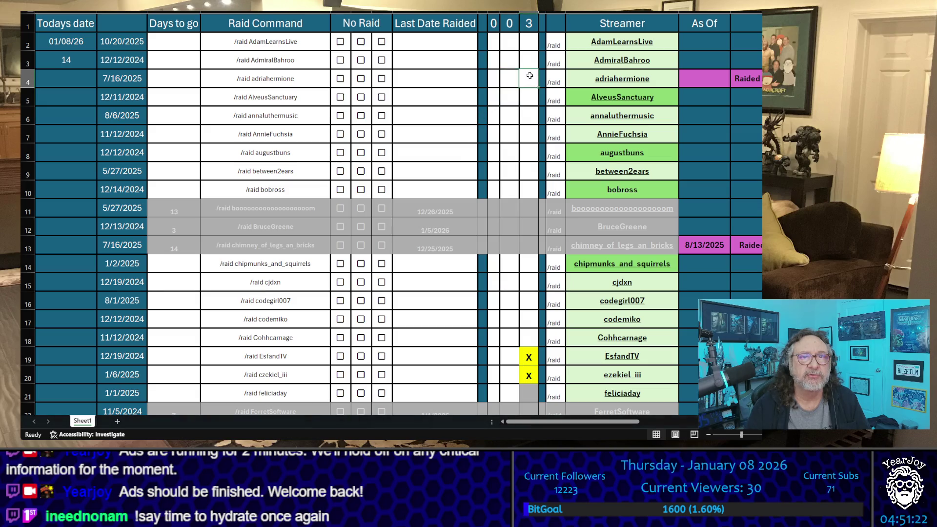
{"action": "left_click", "coordinate": [525, 98]}
Step: Add X votes for AnnieFuchsia and Freyja, bringing the tally to 6
{"action": "left_click", "coordinate": [509, 133]}
{"action": "type", "text": "X"}
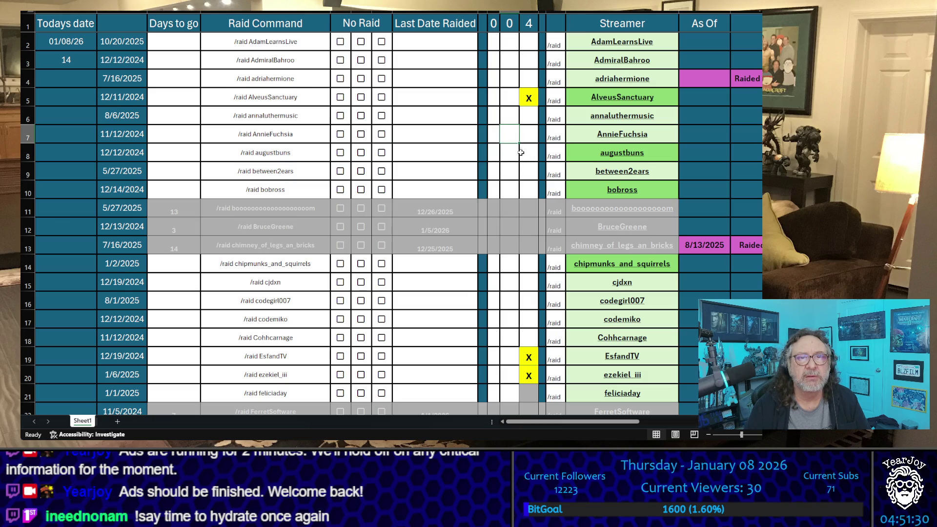
{"action": "left_click", "coordinate": [527, 136]}
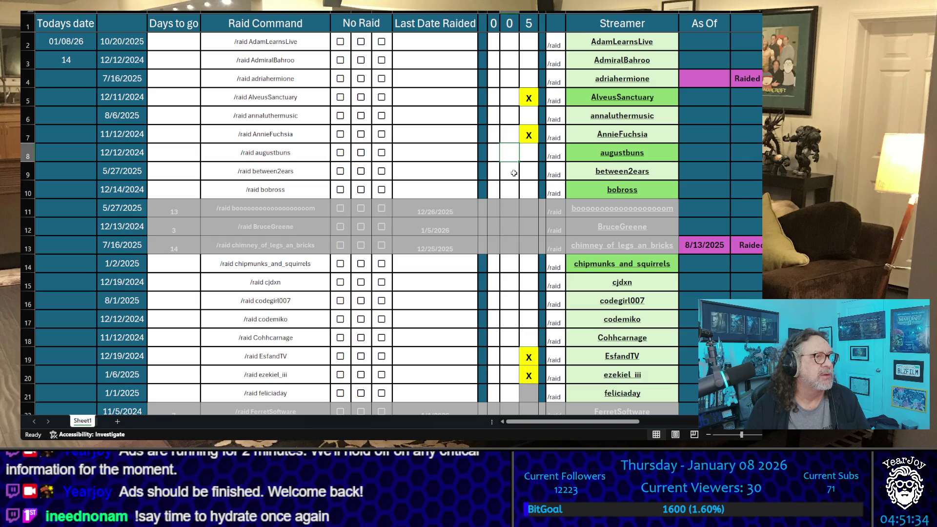
{"action": "scroll", "coordinate": [514, 173], "scroll_direction": "down", "scroll_amount": 6}
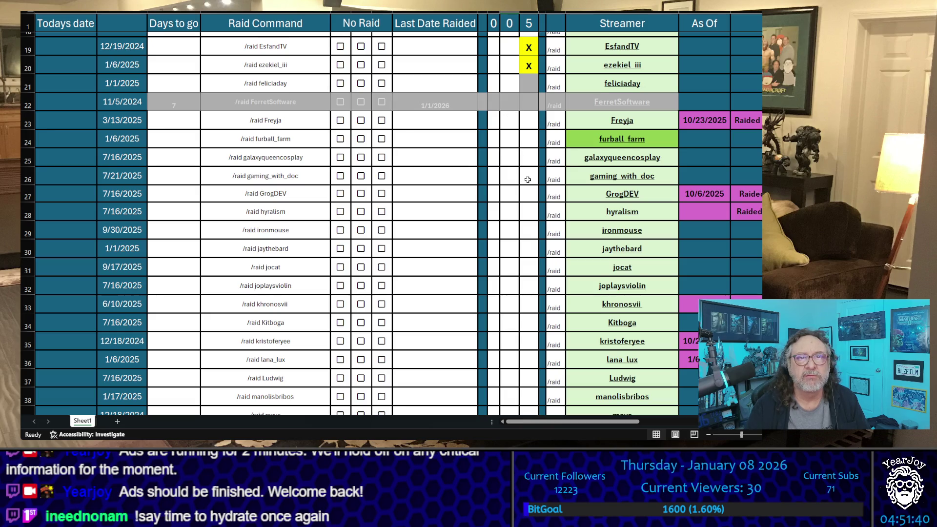
{"action": "left_click", "coordinate": [532, 121]}
{"action": "type", "text": "x"}
{"action": "left_click", "coordinate": [541, 157]}
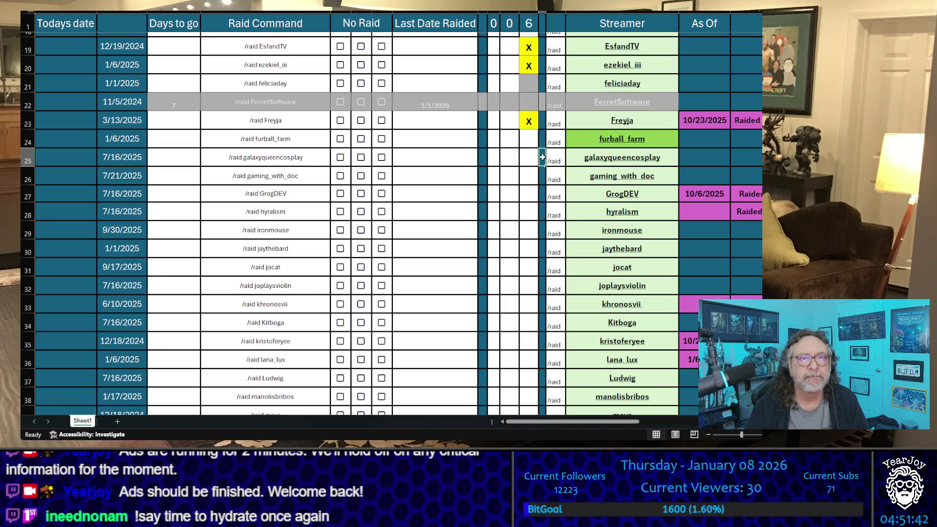
{"action": "scroll", "coordinate": [537, 178], "scroll_direction": "down", "scroll_amount": 8}
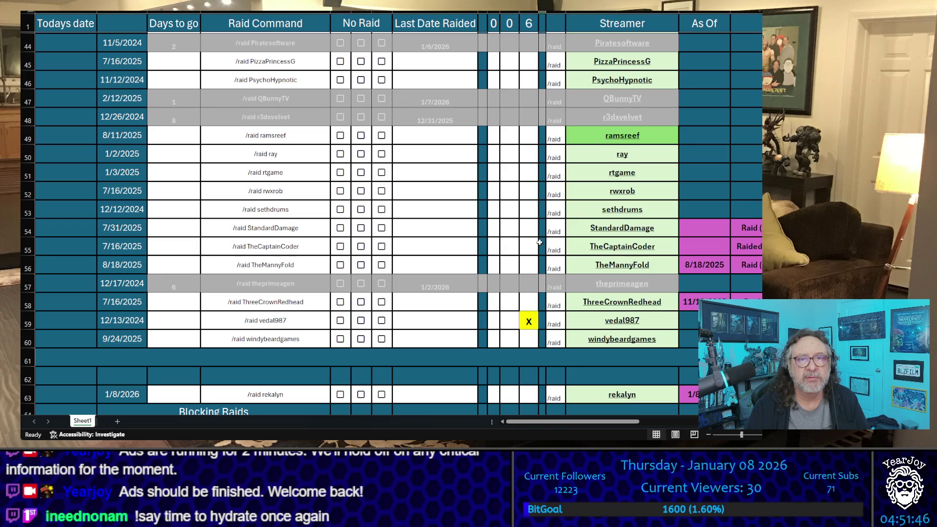
Step: Mark PizzaPrincessG and PsychoHypnotic with X's in the count column
{"action": "scroll", "coordinate": [539, 242], "scroll_direction": "down", "scroll_amount": 6}
{"action": "scroll", "coordinate": [534, 247], "scroll_direction": "up", "scroll_amount": 8}
{"action": "left_click", "coordinate": [529, 167]}
{"action": "type", "text": "x"}
{"action": "left_click", "coordinate": [494, 183]}
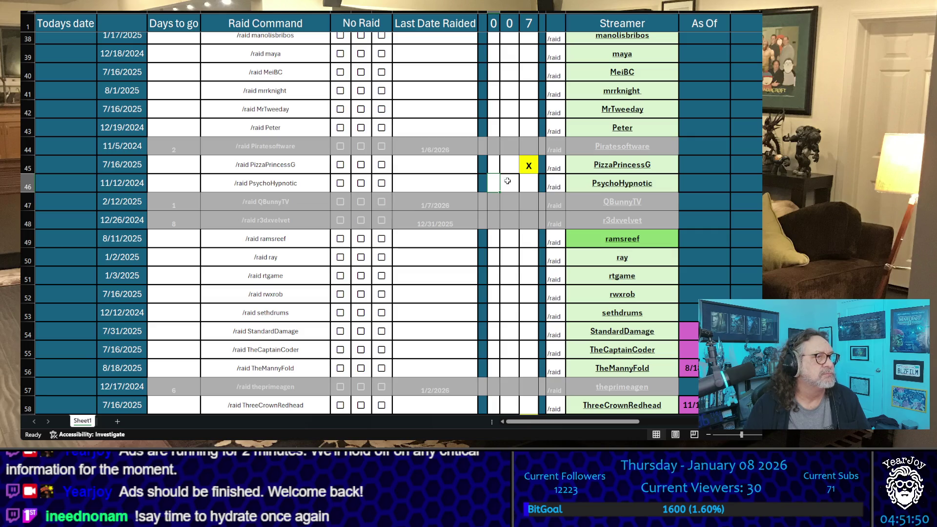
{"action": "left_click", "coordinate": [529, 182]}
{"action": "type", "text": "x"}
{"action": "left_click", "coordinate": [510, 180]}
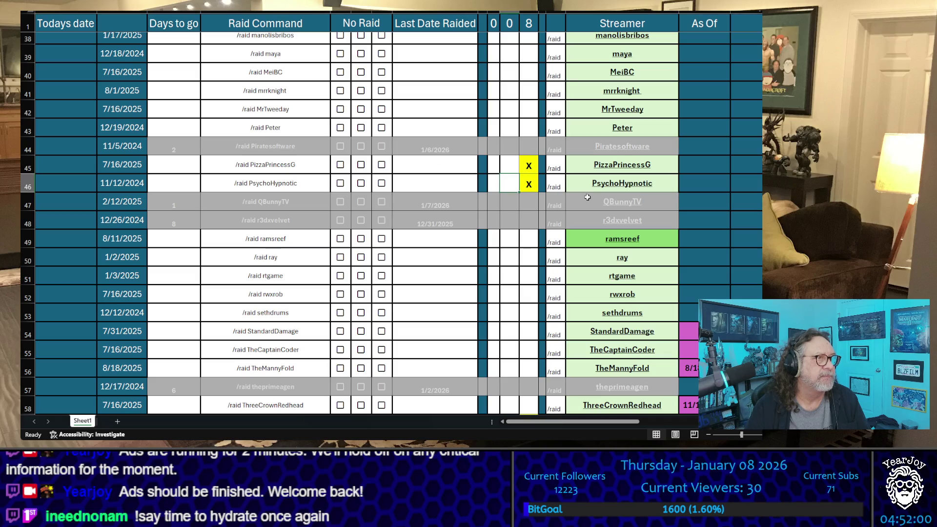
{"action": "scroll", "coordinate": [503, 297], "scroll_direction": "down", "scroll_amount": 2}
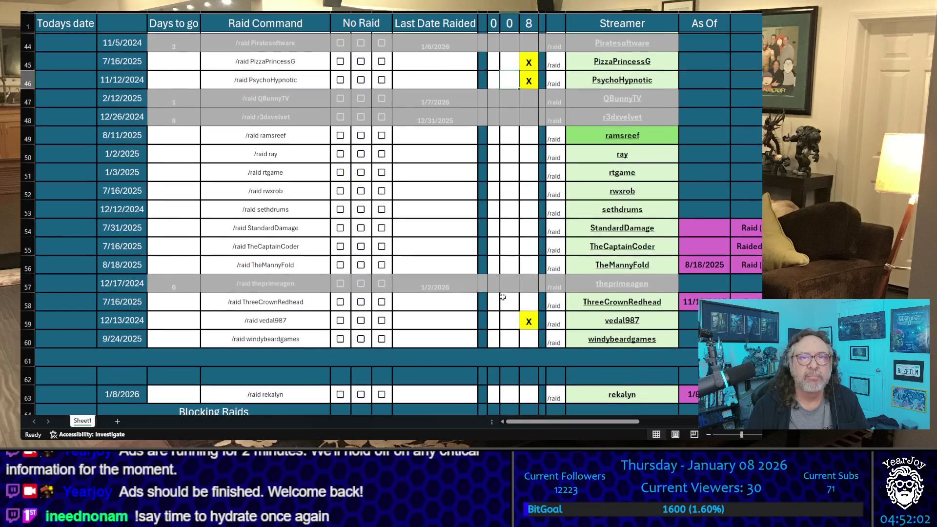
{"action": "scroll", "coordinate": [503, 297], "scroll_direction": "up", "scroll_amount": 6}
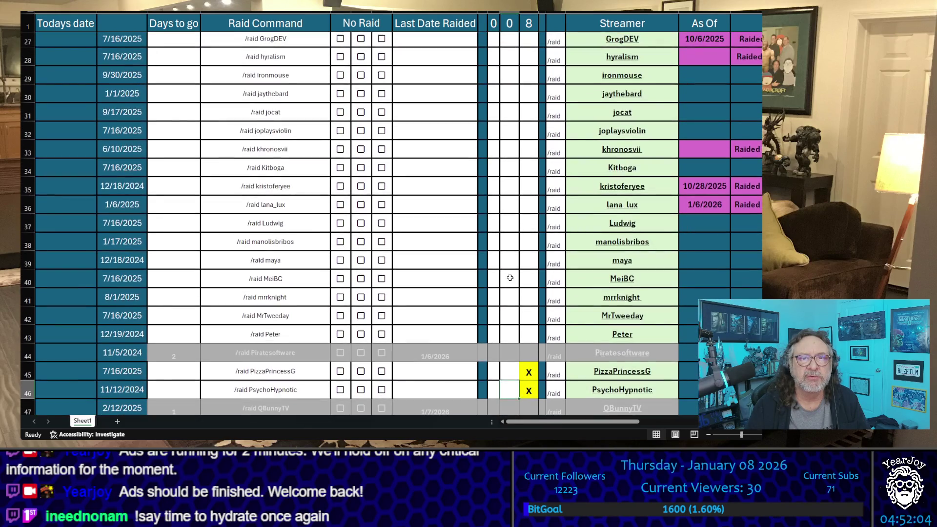
{"action": "left_click", "coordinate": [526, 147]}
{"action": "type", "text": "X"}
{"action": "left_click", "coordinate": [516, 169]}
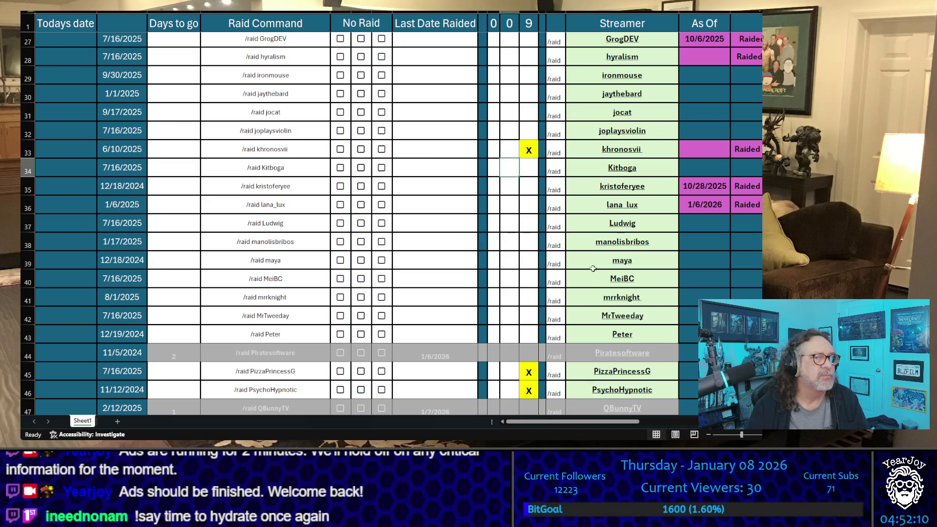
{"action": "scroll", "coordinate": [591, 266], "scroll_direction": "down", "scroll_amount": 5}
{"action": "left_click", "coordinate": [529, 206]}
{"action": "type", "text": "x"}
{"action": "left_click", "coordinate": [509, 206]}
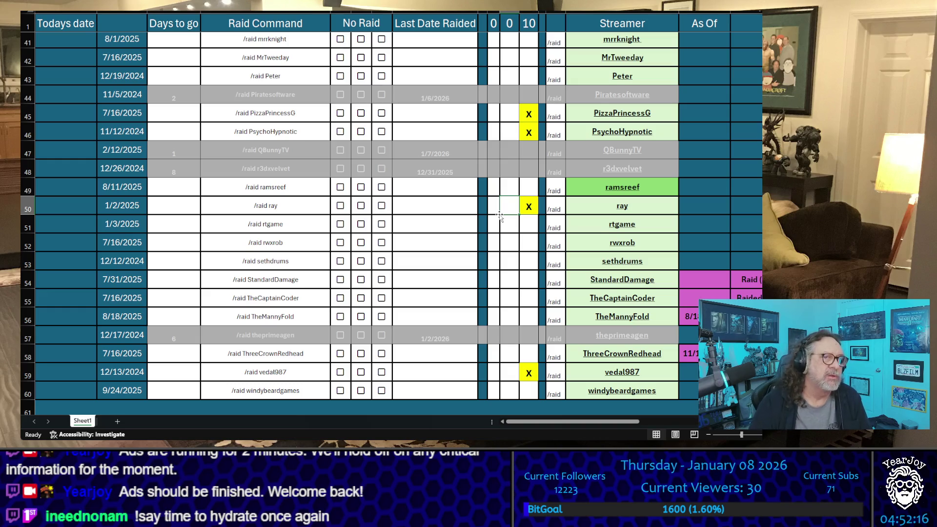
Step: Mark augustbuns and ramsreef with X's in the count column
{"action": "scroll", "coordinate": [498, 215], "scroll_direction": "down", "scroll_amount": 3}
{"action": "scroll", "coordinate": [483, 195], "scroll_direction": "up", "scroll_amount": 1}
{"action": "scroll", "coordinate": [480, 188], "scroll_direction": "up", "scroll_amount": 3}
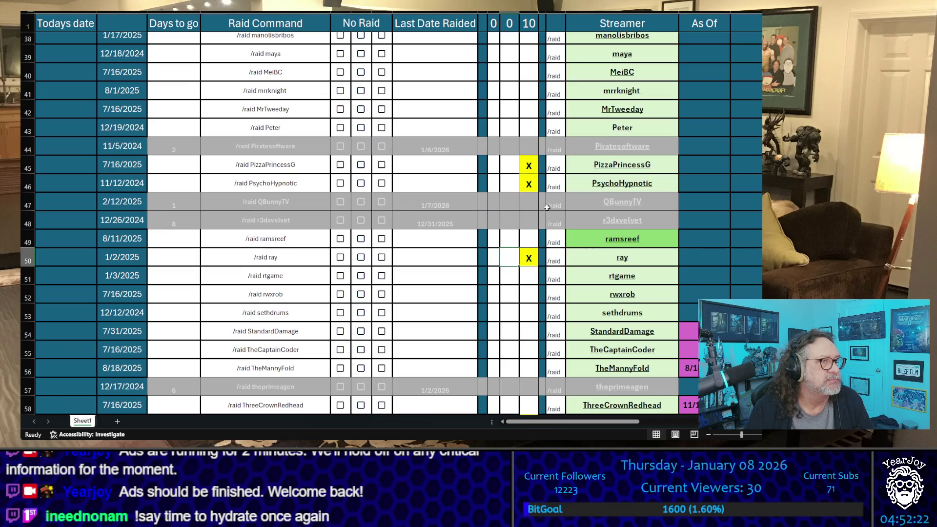
{"action": "scroll", "coordinate": [542, 202], "scroll_direction": "up", "scroll_amount": 12}
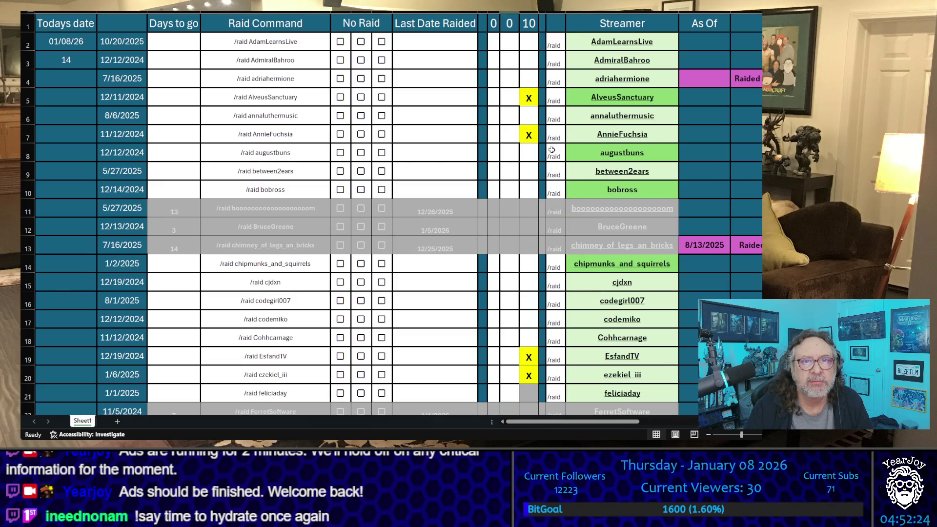
{"action": "left_click", "coordinate": [530, 153]}
{"action": "type", "text": "x"}
{"action": "key", "text": "Return"}
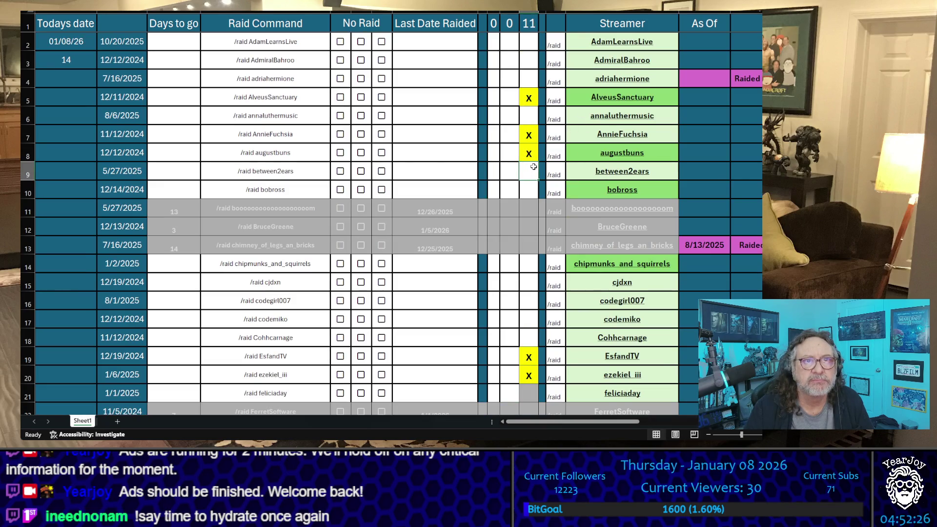
{"action": "scroll", "coordinate": [534, 167], "scroll_direction": "down", "scroll_amount": 12}
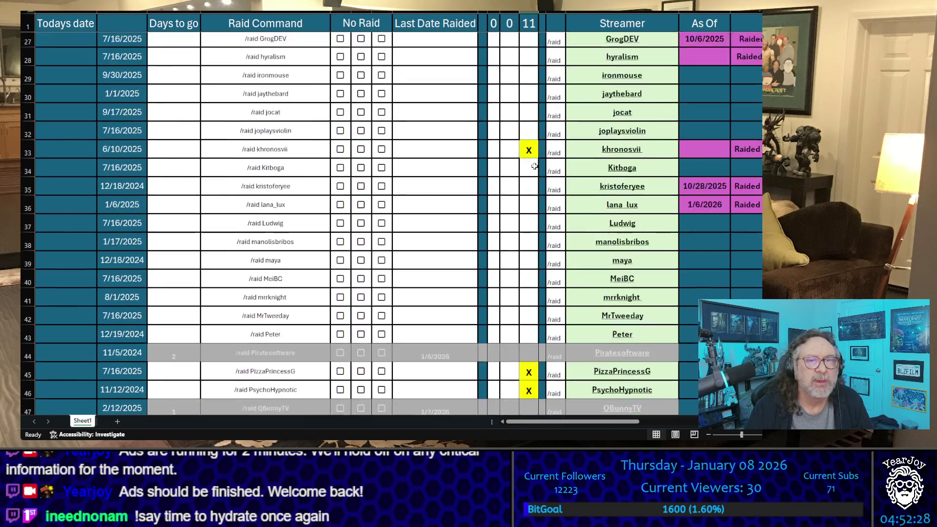
{"action": "left_click", "coordinate": [529, 240]}
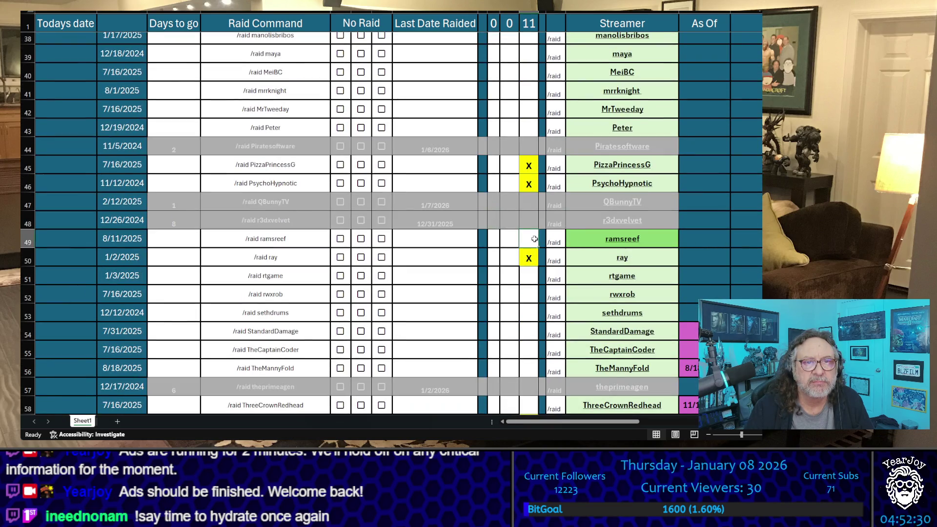
{"action": "type", "text": "x"}
{"action": "key", "text": "Return"}
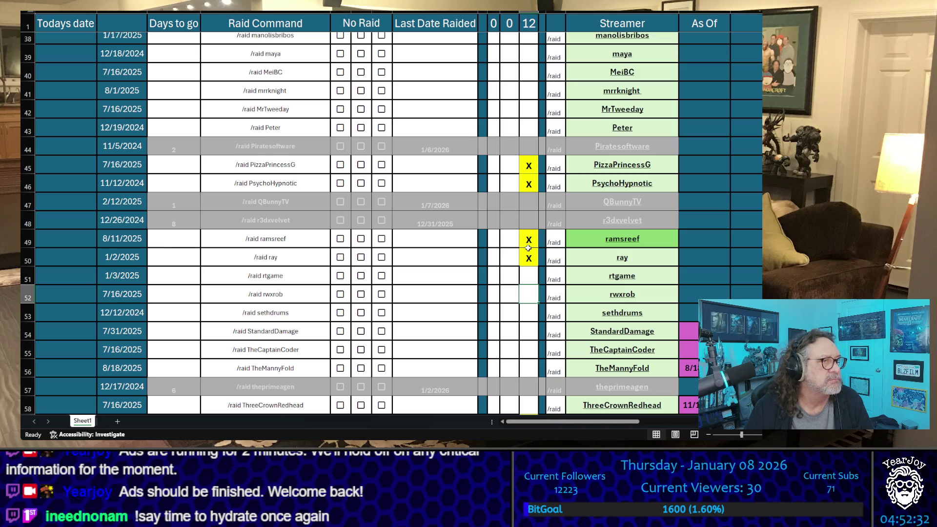
Step: Mark between2ears and ThreeCrownRedhead with X's, bringing the count to 14
{"action": "scroll", "coordinate": [531, 252], "scroll_direction": "up", "scroll_amount": 12}
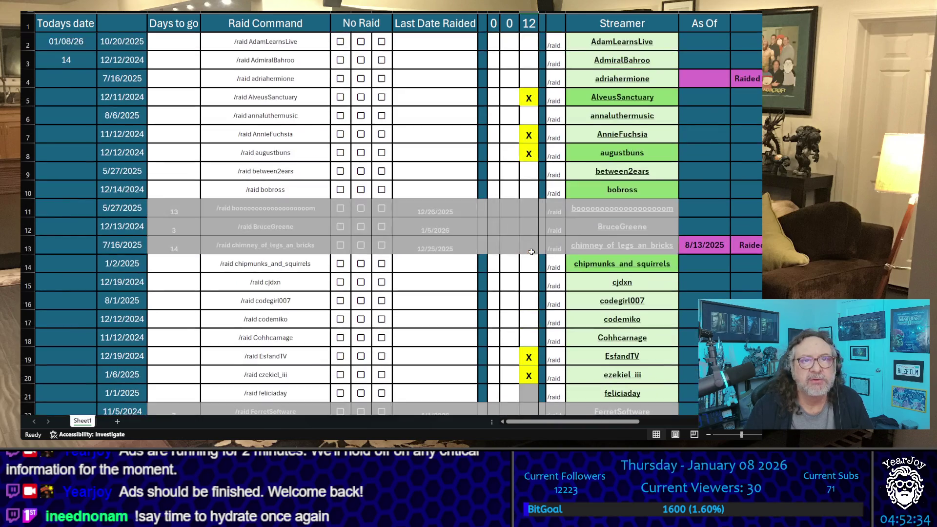
{"action": "left_click", "coordinate": [536, 172]}
{"action": "type", "text": "x"}
{"action": "key", "text": "Return"}
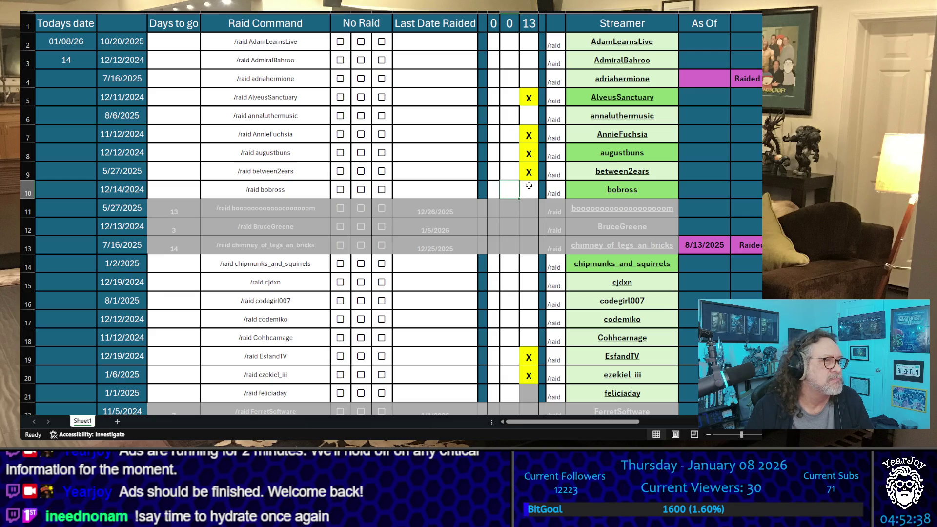
{"action": "scroll", "coordinate": [528, 186], "scroll_direction": "down", "scroll_amount": 15}
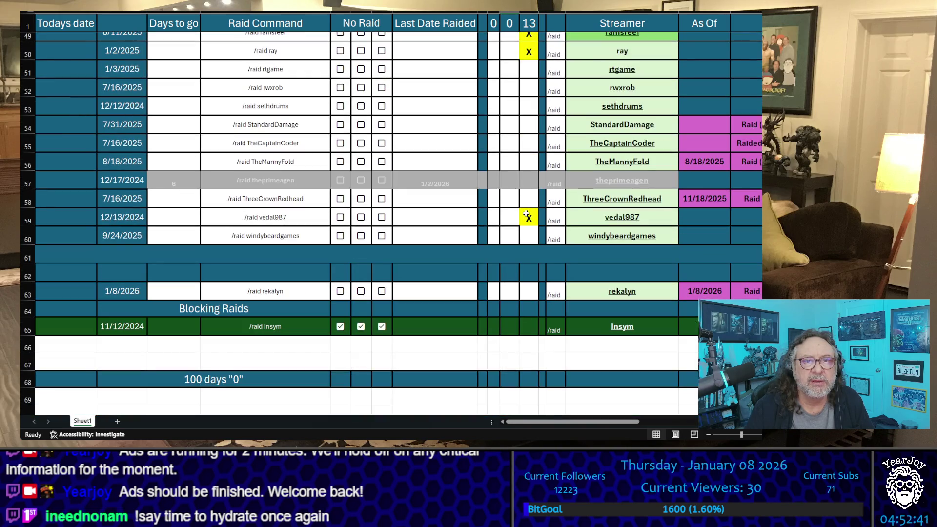
{"action": "left_click", "coordinate": [527, 200]}
{"action": "type", "text": "x"}
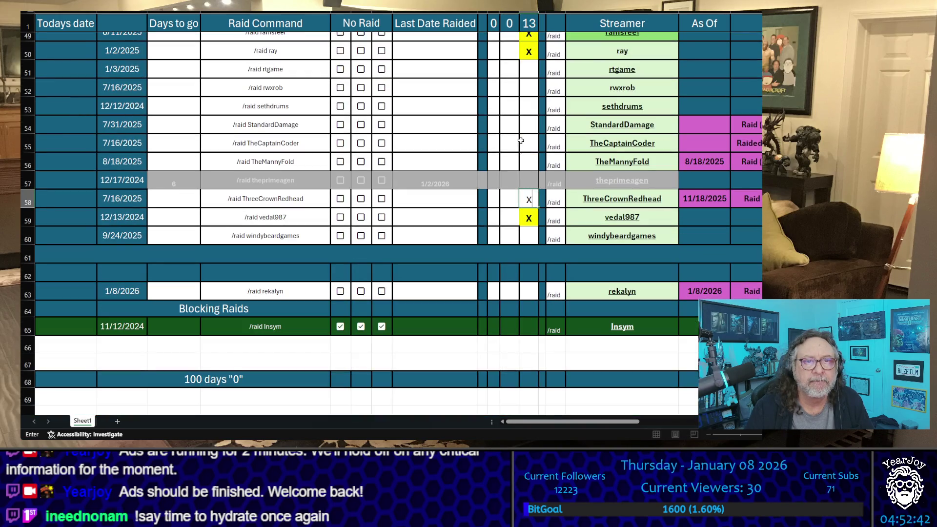
{"action": "left_click", "coordinate": [521, 140]}
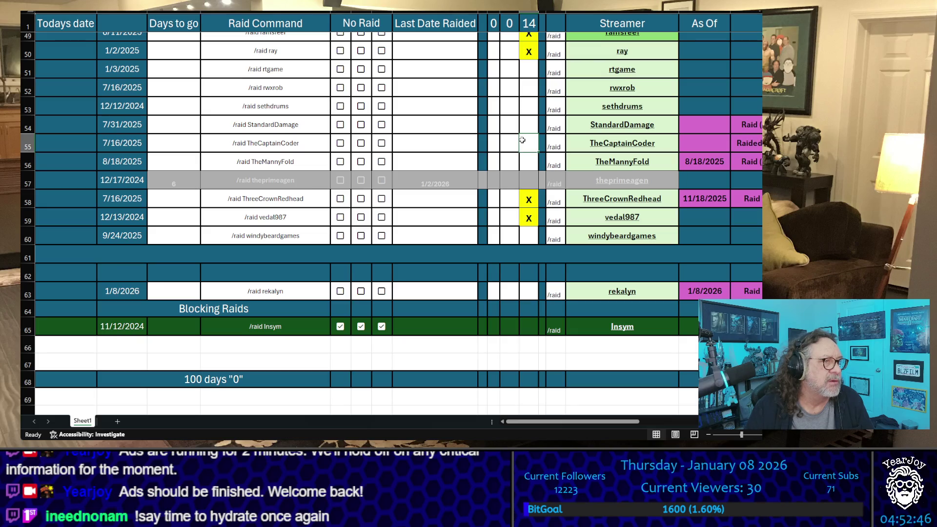
{"action": "scroll", "coordinate": [522, 140], "scroll_direction": "up", "scroll_amount": 10}
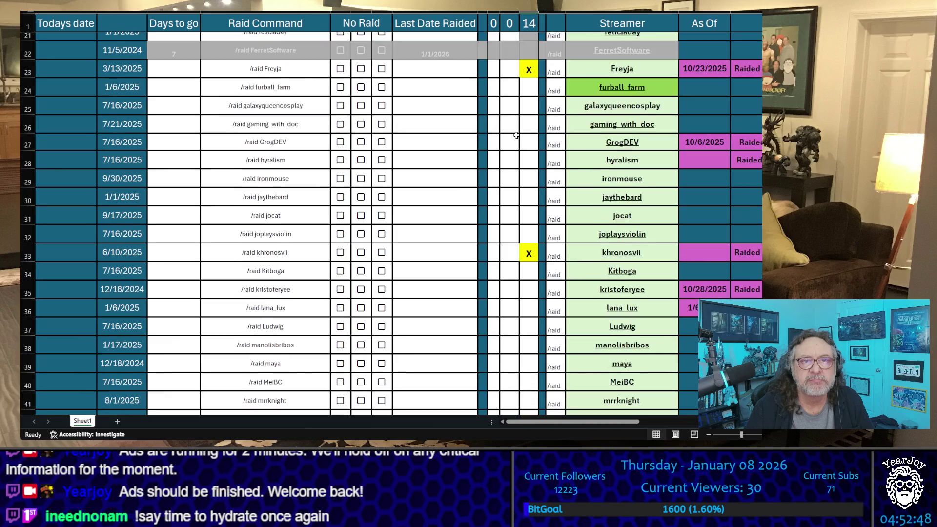
{"action": "left_click", "coordinate": [520, 83]}
Step: Enter furball_farm's X so the tally reaches 15, then copy the AlveusSanctuary name
{"action": "type", "text": "x"}
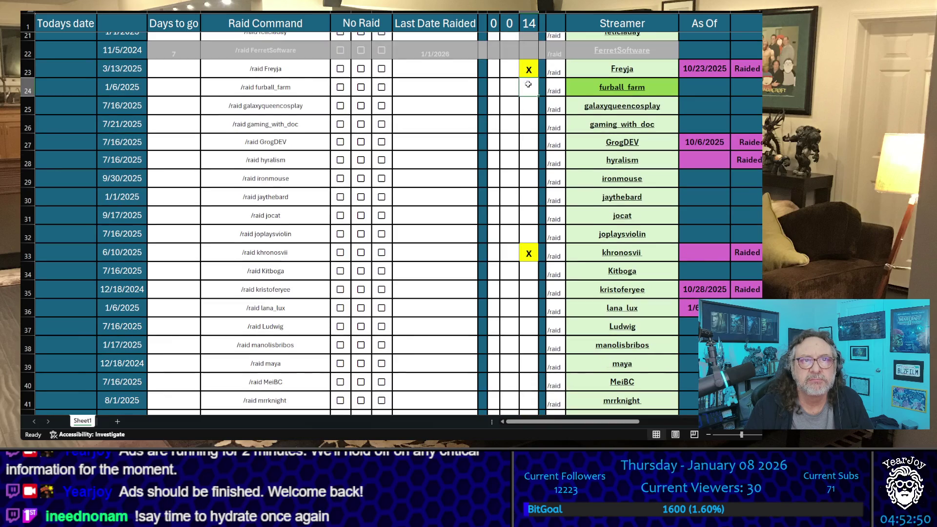
{"action": "left_click", "coordinate": [521, 123]}
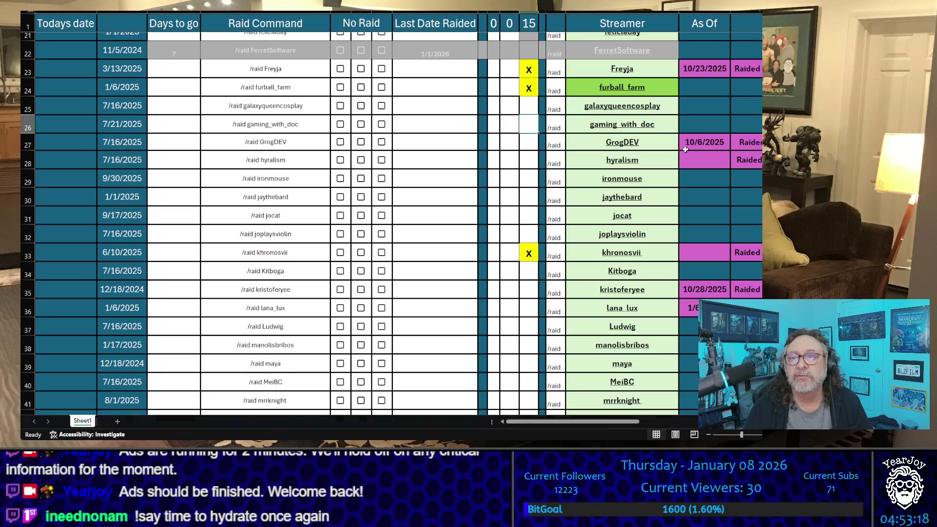
{"action": "scroll", "coordinate": [696, 158], "scroll_direction": "up", "scroll_amount": 7}
{"action": "left_click", "coordinate": [676, 102]}
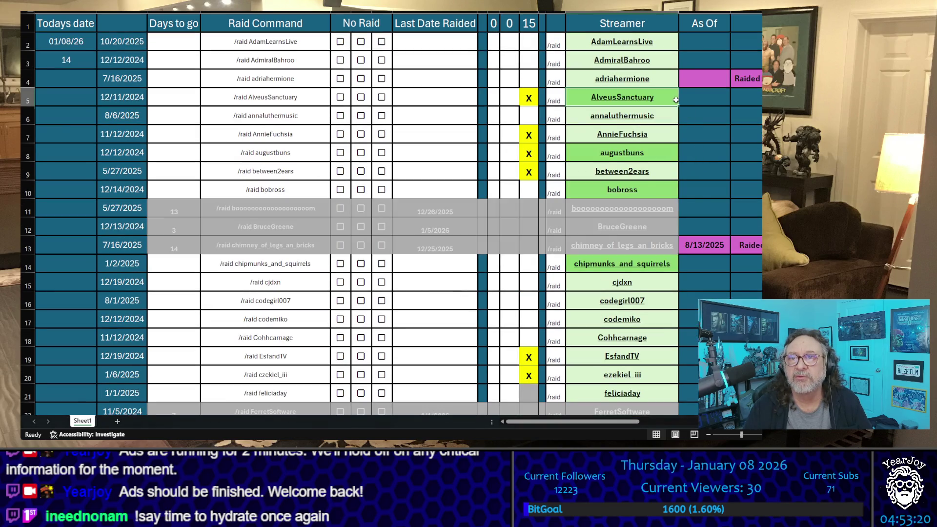
{"action": "key", "text": "ctrl+c"}
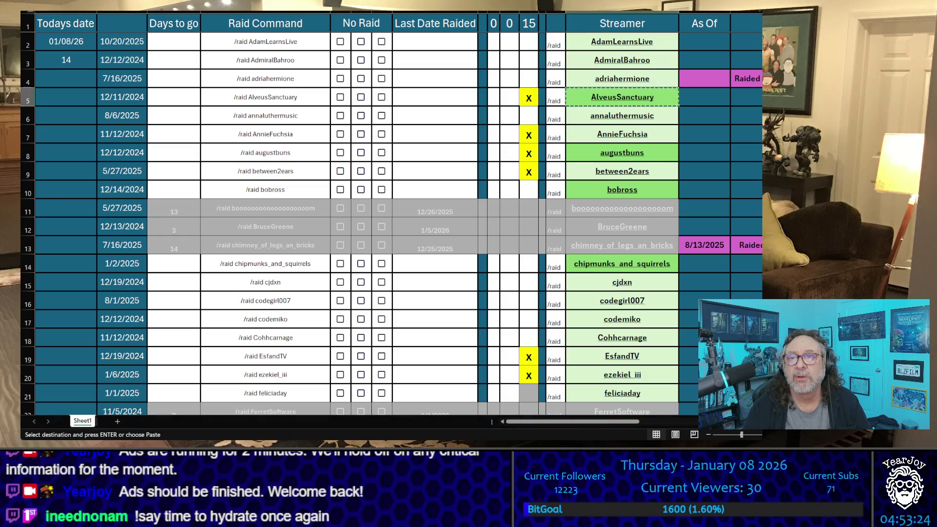
Step: Copy the AnnieFuchsia, augustbuns, between2ears and EsfandTV name cells in turn
{"action": "left_click", "coordinate": [665, 139]}
{"action": "key", "text": "ctrl+c"}
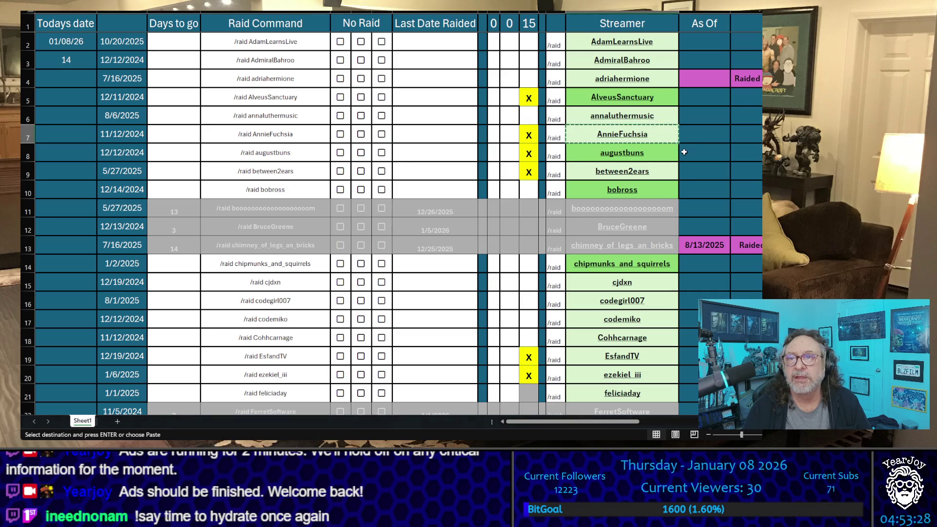
{"action": "left_click", "coordinate": [622, 152]}
{"action": "key", "text": "ctrl+c"}
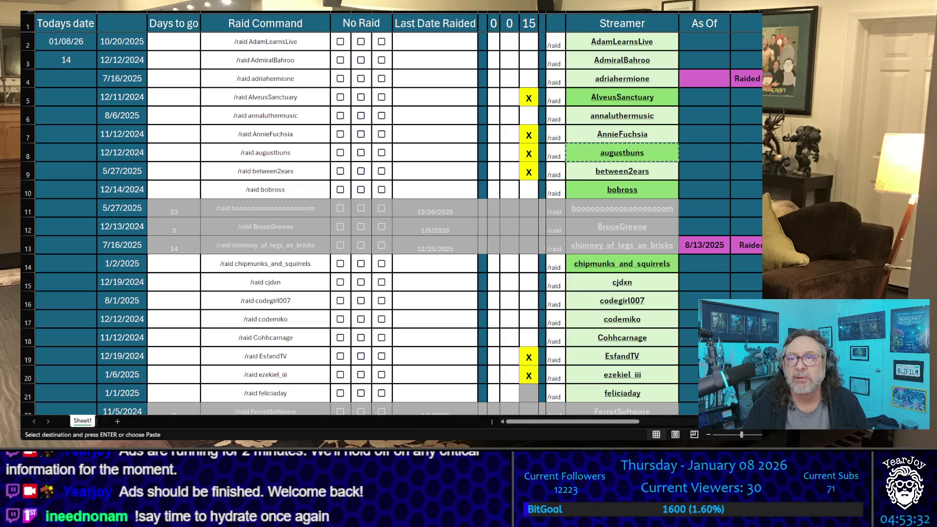
{"action": "left_click", "coordinate": [661, 176]}
{"action": "key", "text": "ctrl+c"}
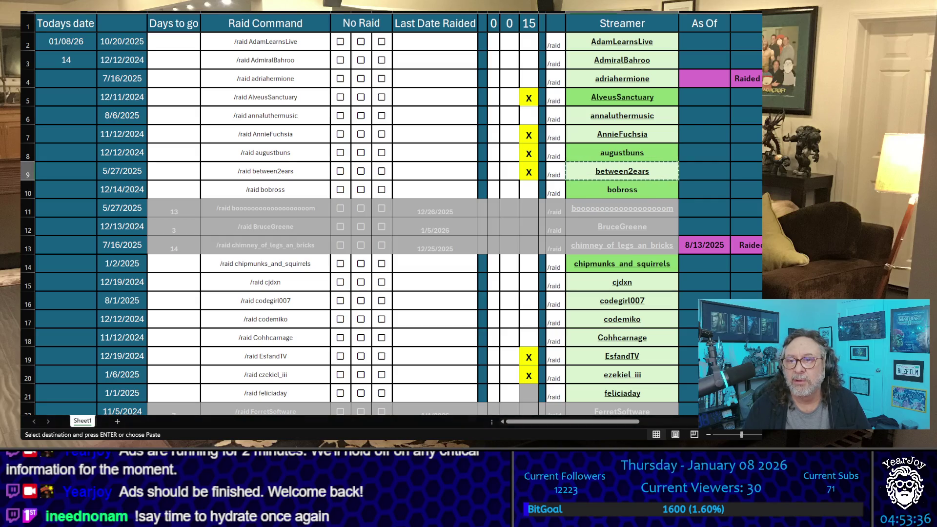
{"action": "left_click", "coordinate": [675, 360]}
{"action": "key", "text": "ctrl+c"}
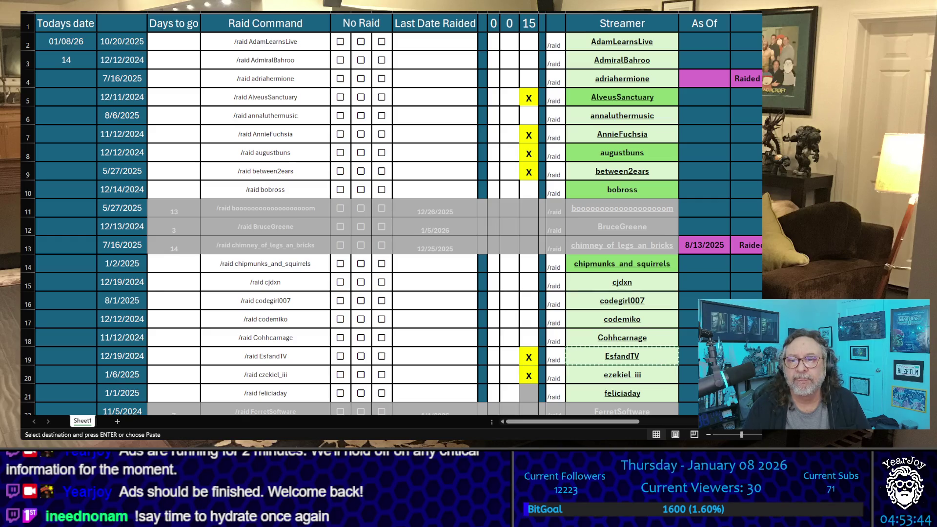
Step: Put X in the middle column for EsfandTV, between2ears, augustbuns, AnnieFuchsia and AlveusSanctuary
{"action": "left_click", "coordinate": [509, 353]}
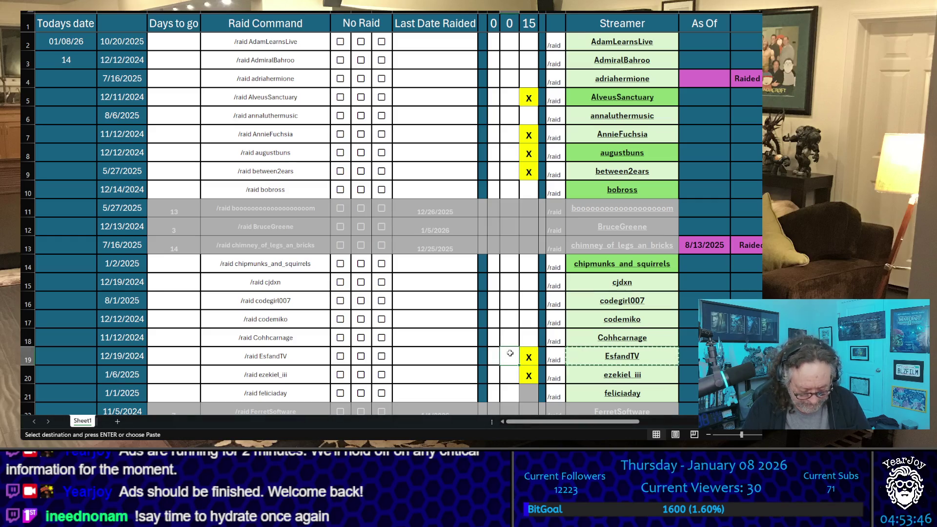
{"action": "type", "text": "X"}
{"action": "left_click", "coordinate": [512, 168]}
{"action": "type", "text": "X"}
{"action": "left_click", "coordinate": [512, 151]}
{"action": "type", "text": "X"}
{"action": "left_click", "coordinate": [515, 135]}
{"action": "type", "text": "X"}
{"action": "left_click", "coordinate": [519, 115]}
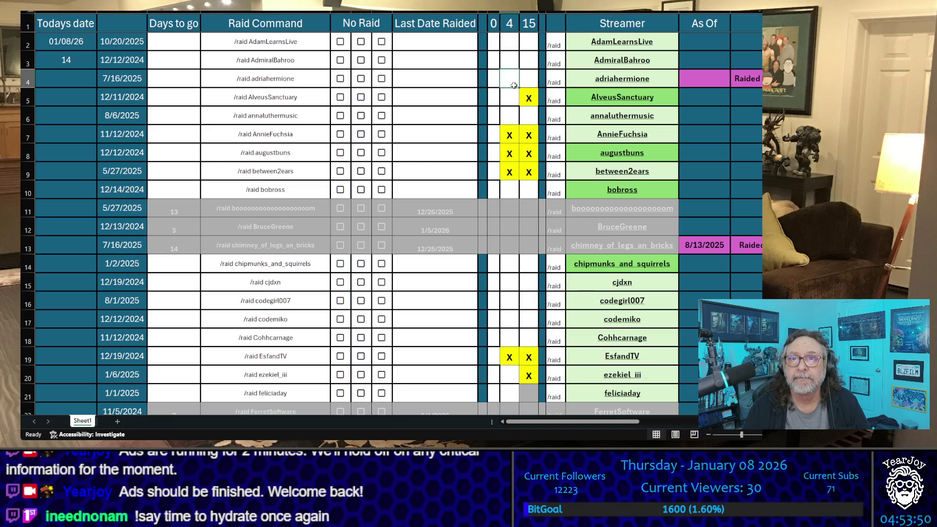
{"action": "left_click", "coordinate": [515, 90]}
{"action": "type", "text": "X"}
{"action": "left_click", "coordinate": [495, 97]}
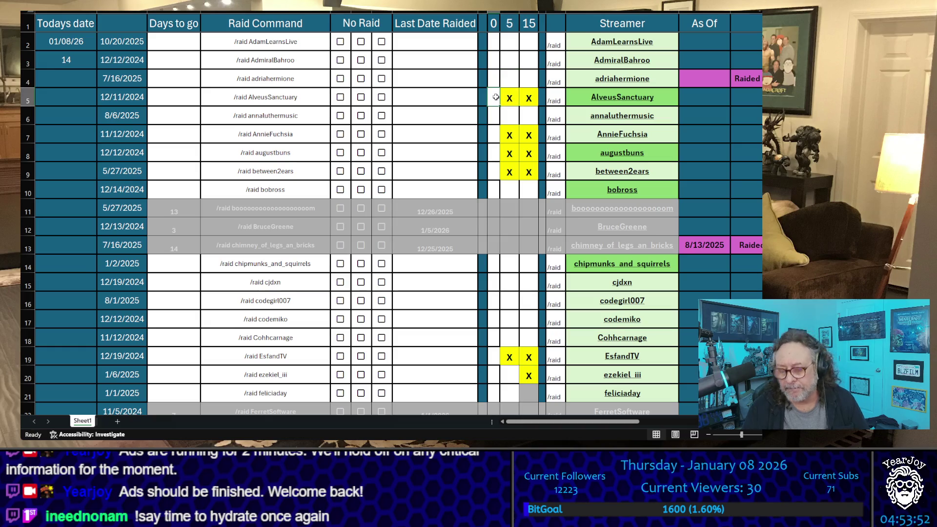
Step: Set the vote count to 0 for all five of those streamers
{"action": "type", "text": "0"}
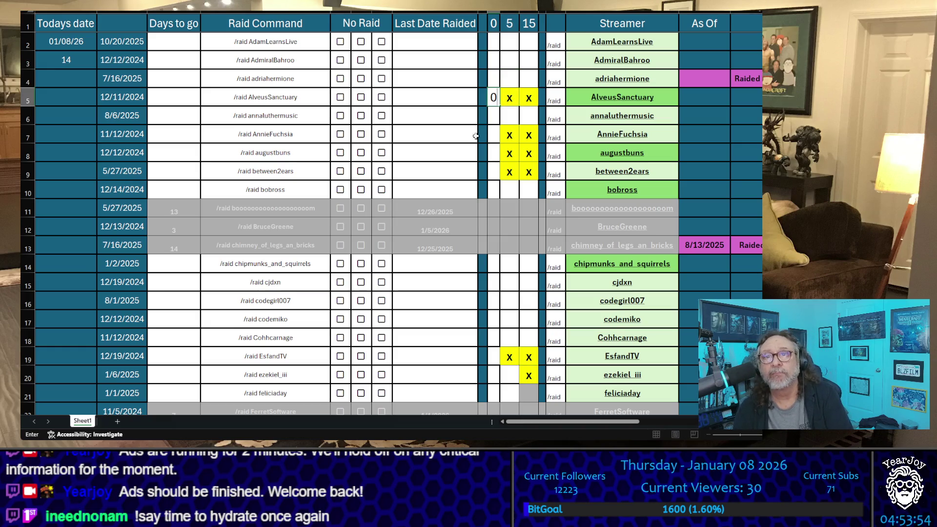
{"action": "left_click", "coordinate": [494, 136]}
{"action": "type", "text": "0"}
{"action": "left_click", "coordinate": [494, 152]}
{"action": "type", "text": "0"}
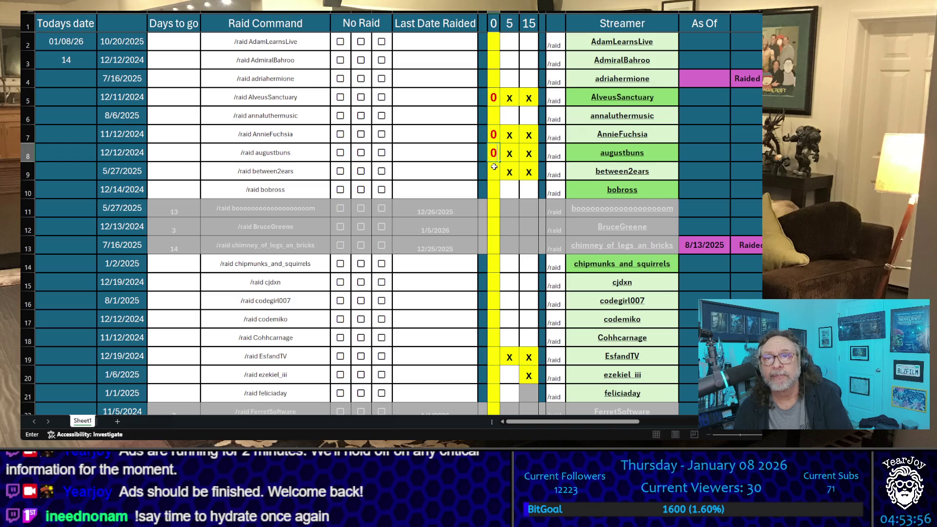
{"action": "left_click", "coordinate": [494, 170]}
{"action": "type", "text": "0"}
{"action": "left_click", "coordinate": [492, 351]}
{"action": "type", "text": "0"}
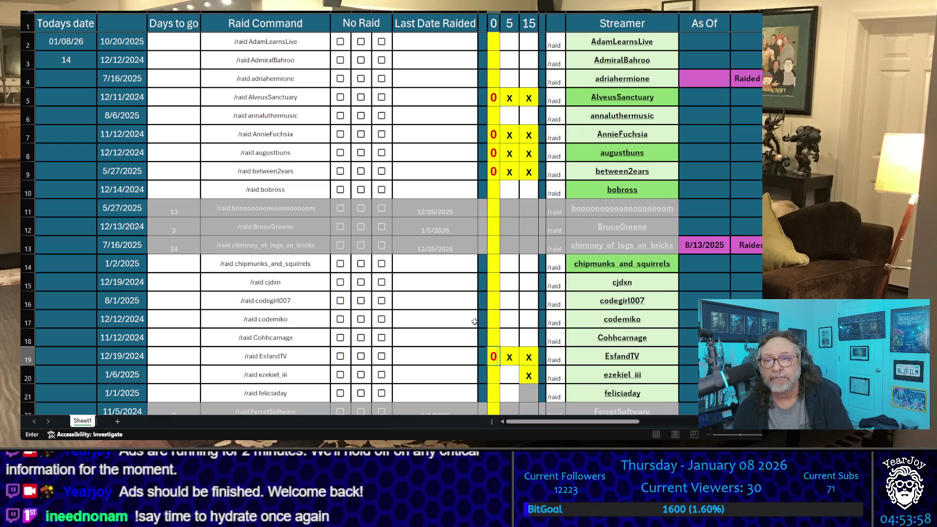
{"action": "left_click", "coordinate": [434, 319]}
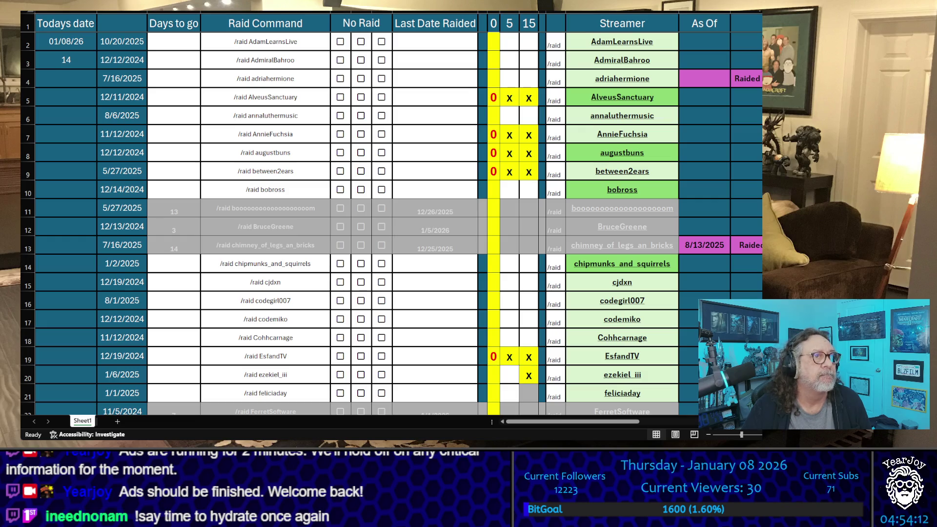
{"action": "key", "text": "alt+Tab"}
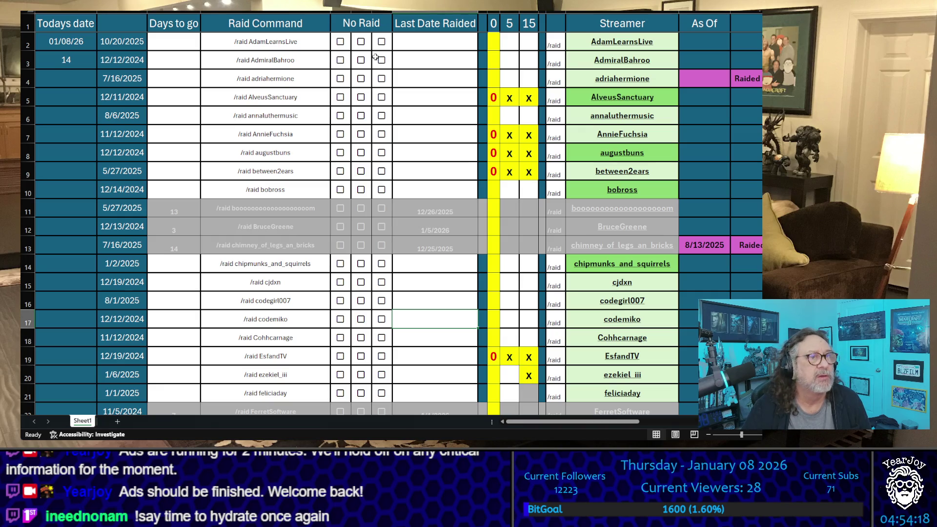
{"action": "left_click", "coordinate": [506, 76]}
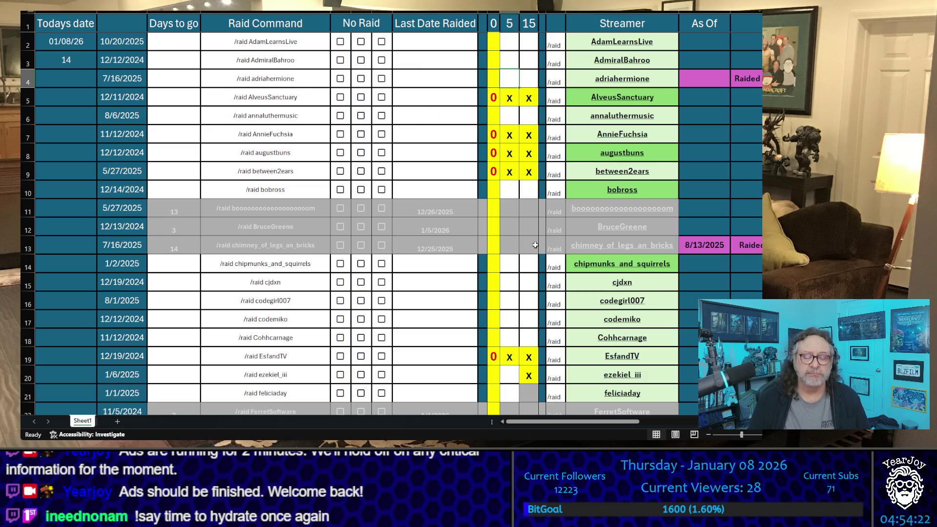
{"action": "key", "text": "Down"}
{"action": "key", "text": "Left"}
{"action": "key", "text": "Down"}
{"action": "key", "text": "Down"}
{"action": "type", "text": "1"}
{"action": "key", "text": "Up"}
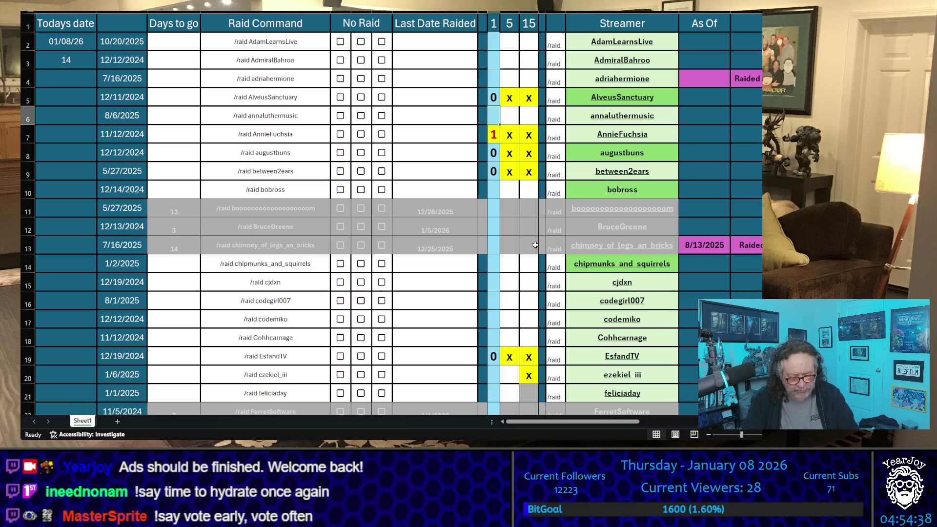
{"action": "key", "text": "Down"}
{"action": "type", "text": "2"}
{"action": "key", "text": "Up"}
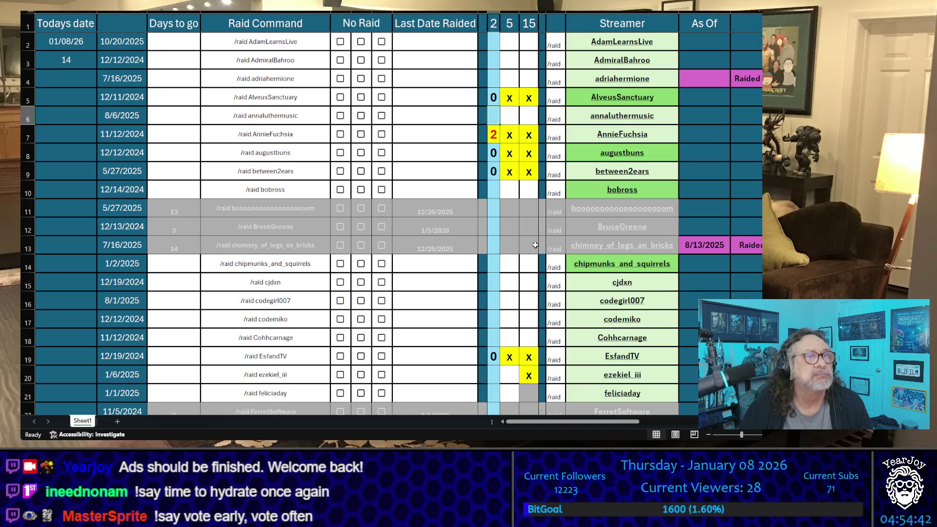
{"action": "key", "text": "Down"}
{"action": "type", "text": "3"}
{"action": "key", "text": "Up"}
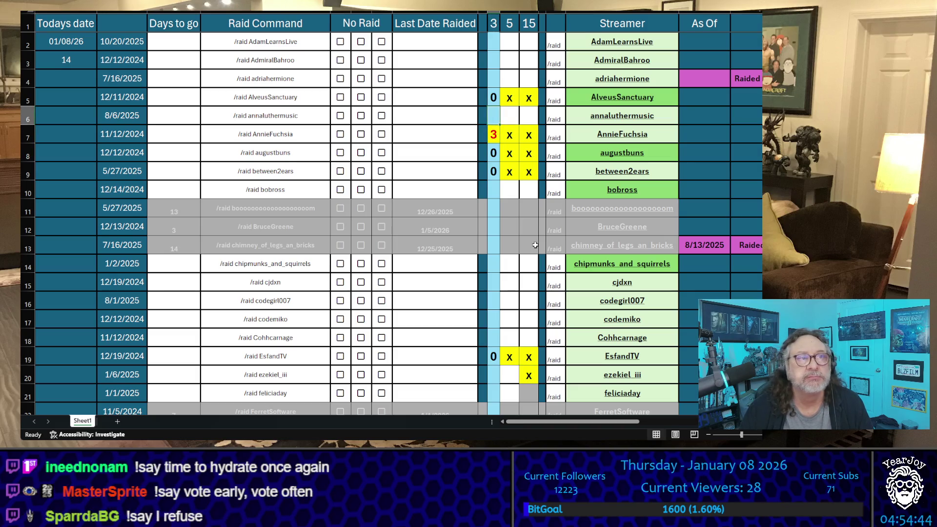
{"action": "key", "text": "Left"}
{"action": "key", "text": "Left"}
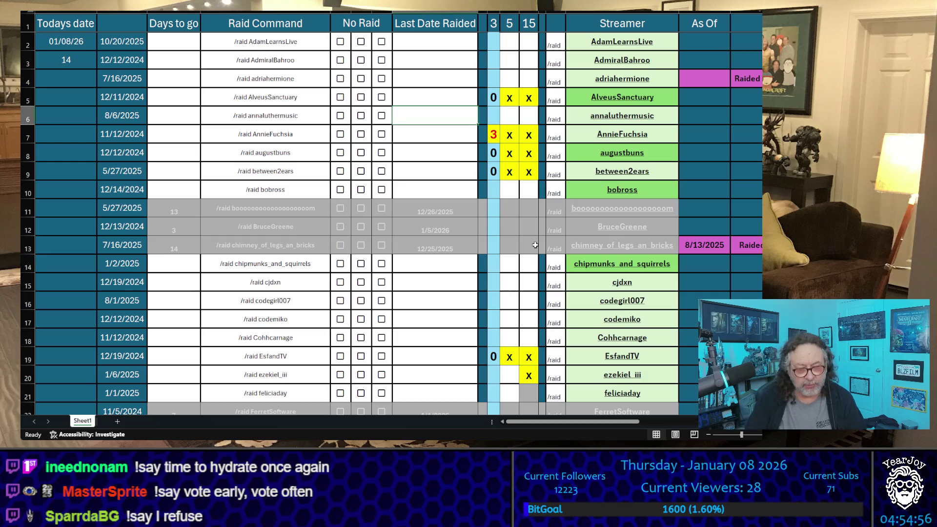
{"action": "key", "text": "Down"}
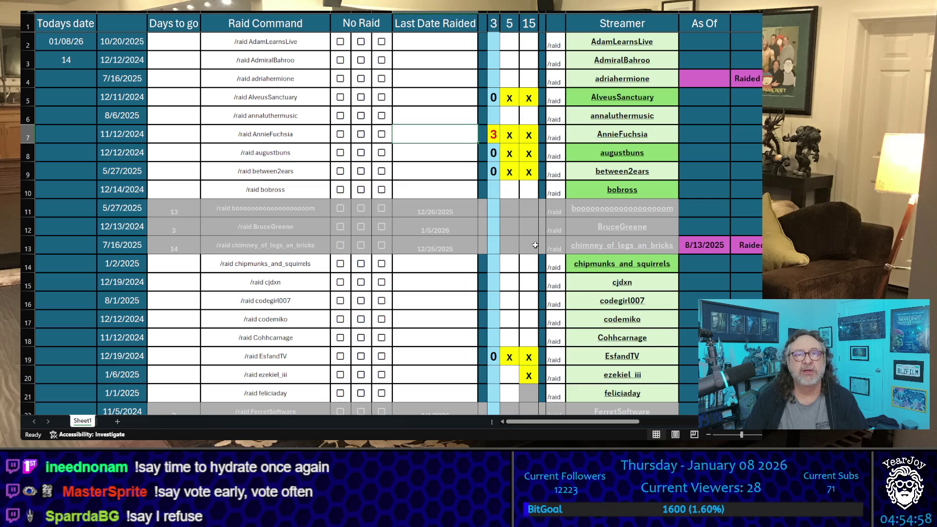
{"action": "key", "text": "Right"}
{"action": "key", "text": "Down"}
{"action": "type", "text": "1"}
{"action": "key", "text": "Up"}
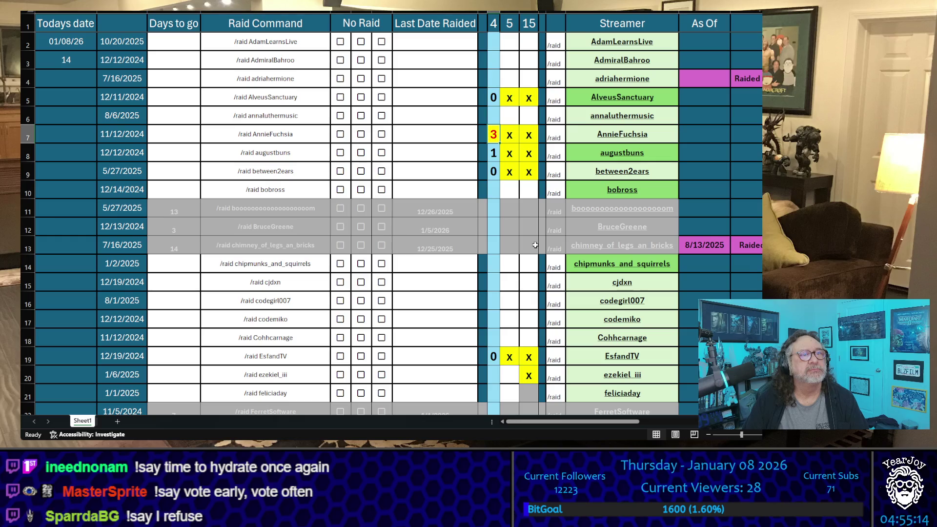
{"action": "key", "text": "Right"}
{"action": "key", "text": "Left"}
{"action": "key", "text": "Up"}
{"action": "key", "text": "Up"}
{"action": "key", "text": "Up"}
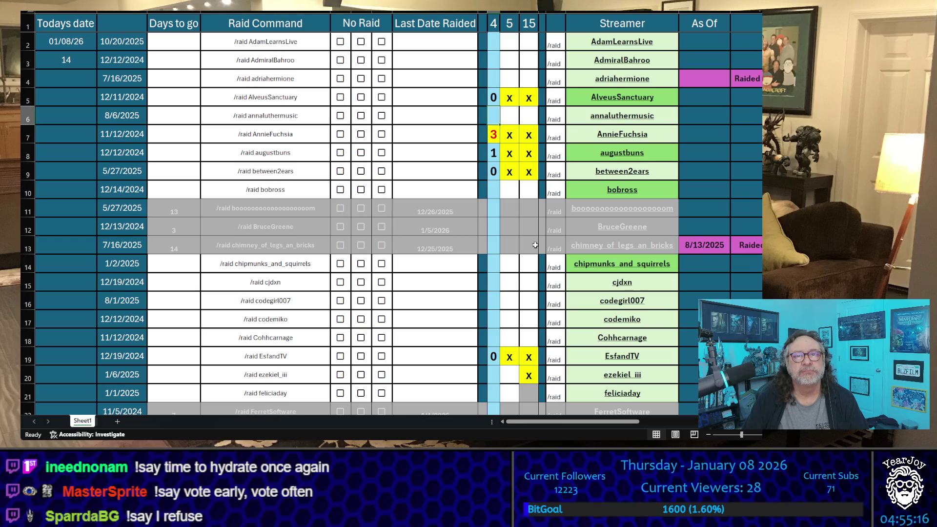
{"action": "key", "text": "Down"}
{"action": "key", "text": "Down"}
{"action": "key", "text": "Down"}
{"action": "key", "text": "Down"}
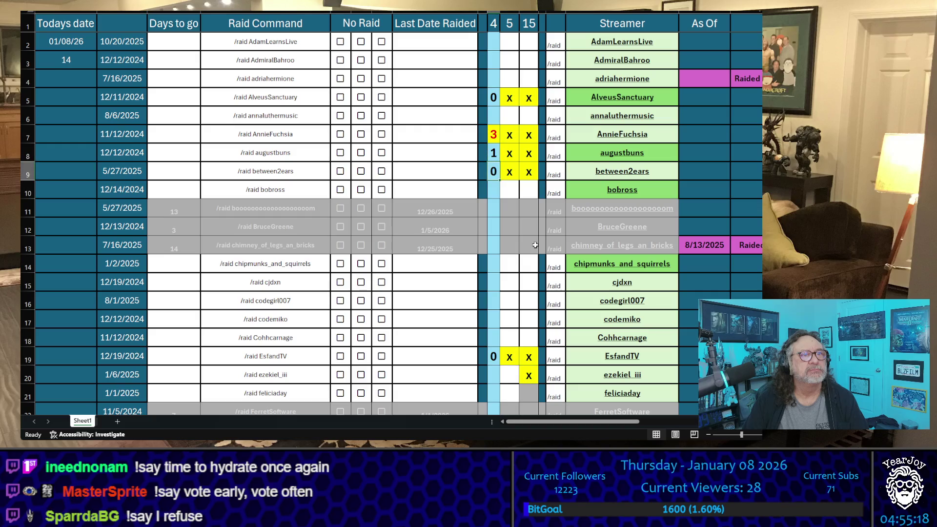
{"action": "key", "text": "Up"}
{"action": "key", "text": "Up"}
{"action": "key", "text": "Up"}
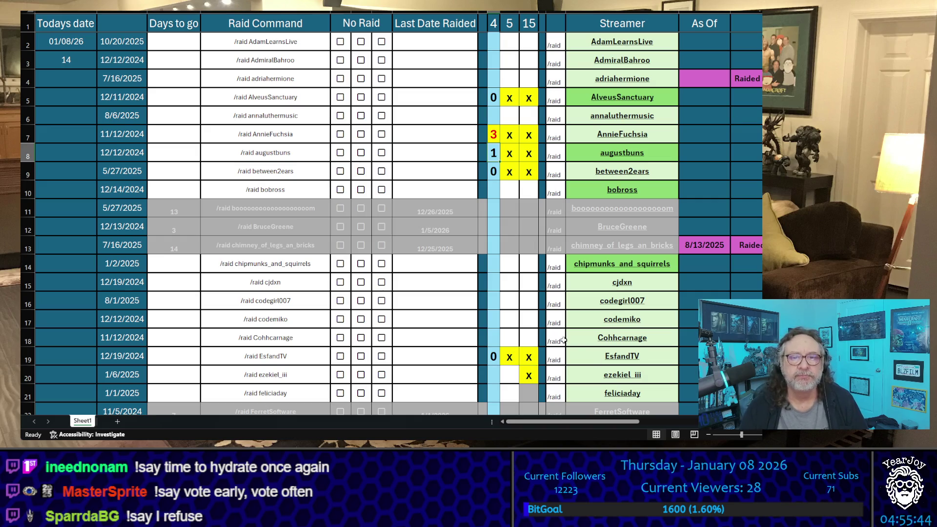
Step: Copy the ezekiel_iii, Freyja and furball_farm streamer names one after another
{"action": "scroll", "coordinate": [441, 235], "scroll_direction": "down", "scroll_amount": 5}
{"action": "scroll", "coordinate": [439, 216], "scroll_direction": "down", "scroll_amount": 1}
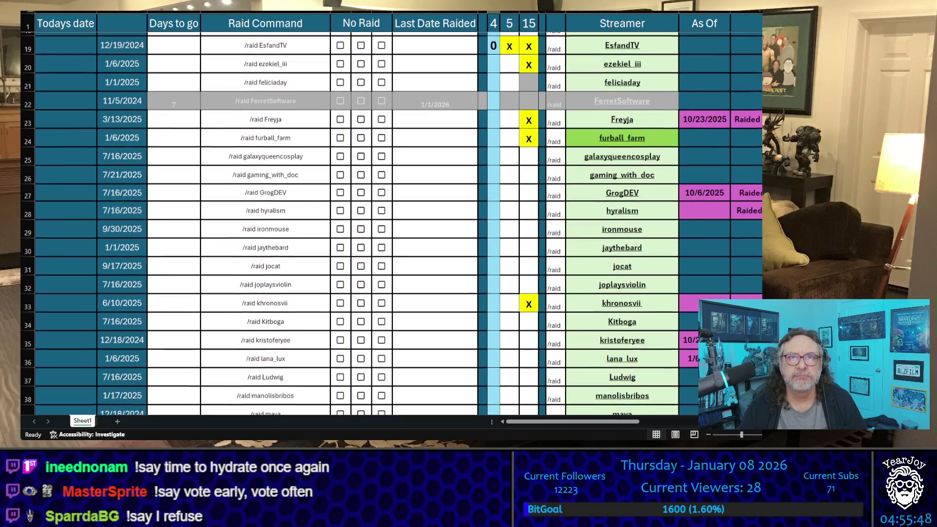
{"action": "scroll", "coordinate": [390, 224], "scroll_direction": "down", "scroll_amount": 1}
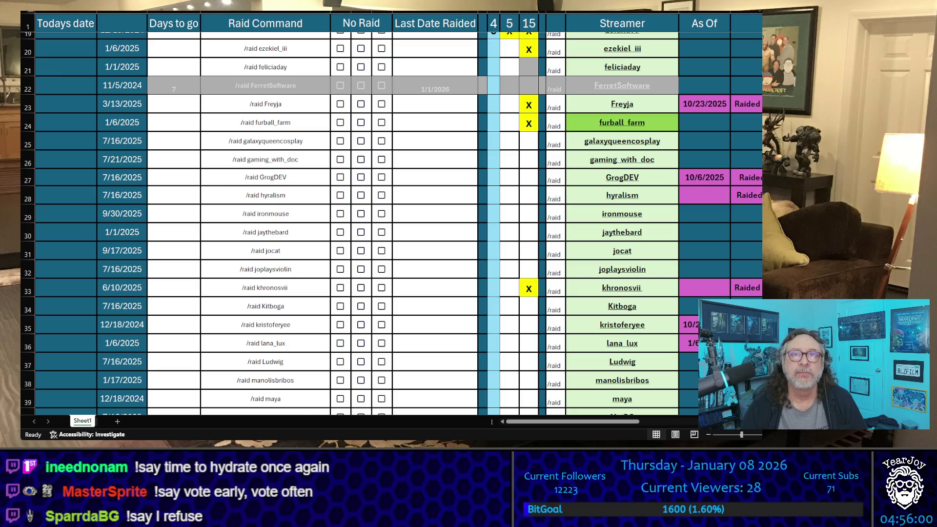
{"action": "left_click", "coordinate": [647, 55]}
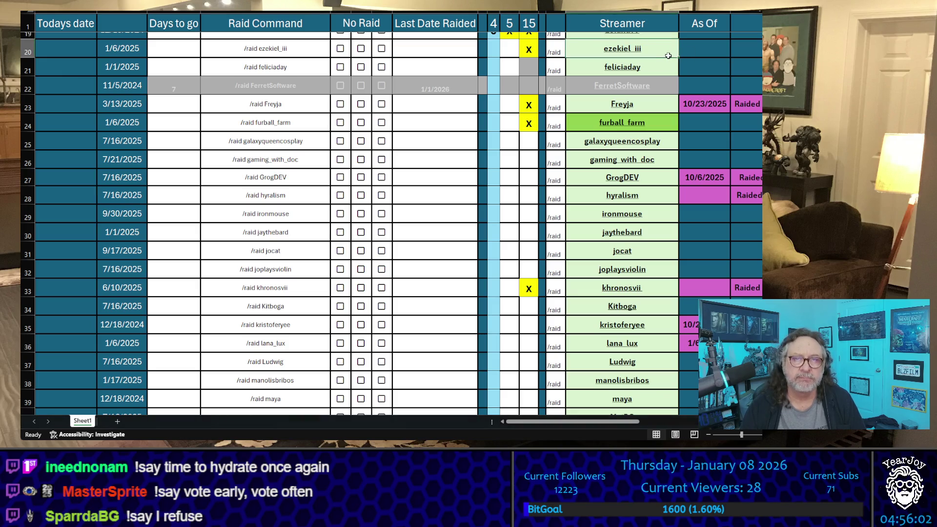
{"action": "key", "text": "ctrl+c"}
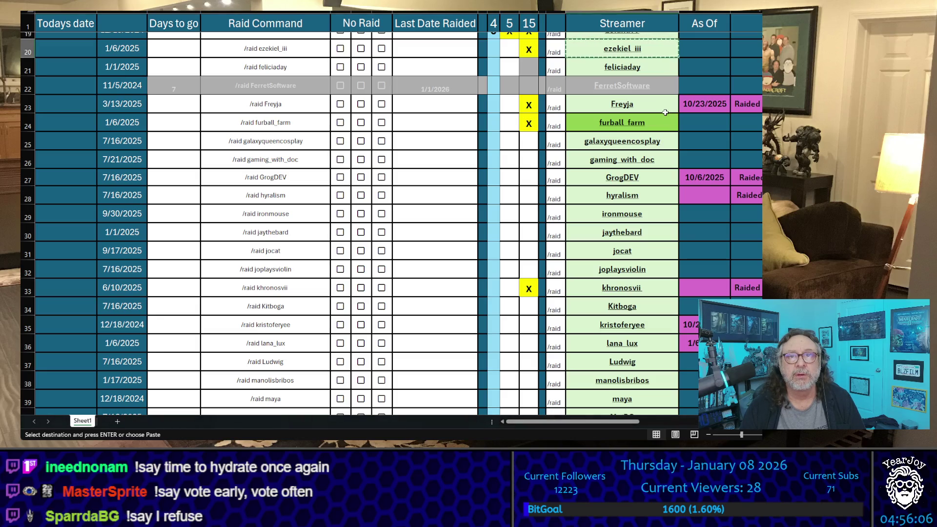
{"action": "left_click", "coordinate": [665, 108]}
{"action": "key", "text": "ctrl+c"}
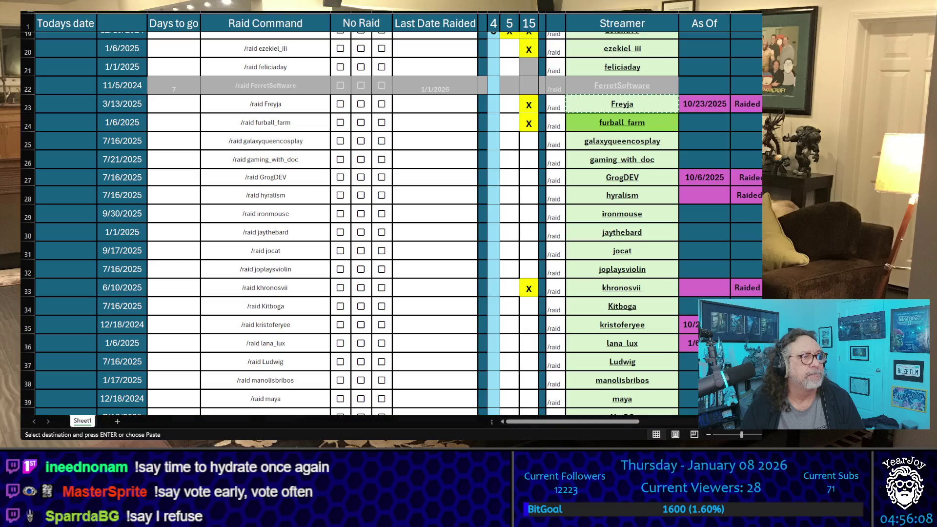
{"action": "left_click", "coordinate": [622, 123]}
{"action": "key", "text": "ctrl+c"}
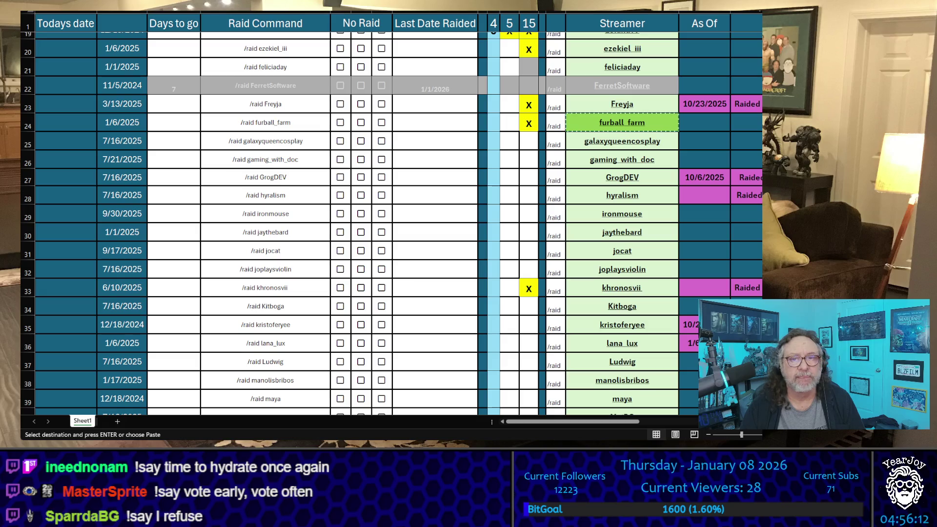
Step: Copy the khronosvii and PizzaPrincessG streamer names, then dismiss the pending copy
{"action": "left_click", "coordinate": [622, 288]}
{"action": "key", "text": "ctrl+c"}
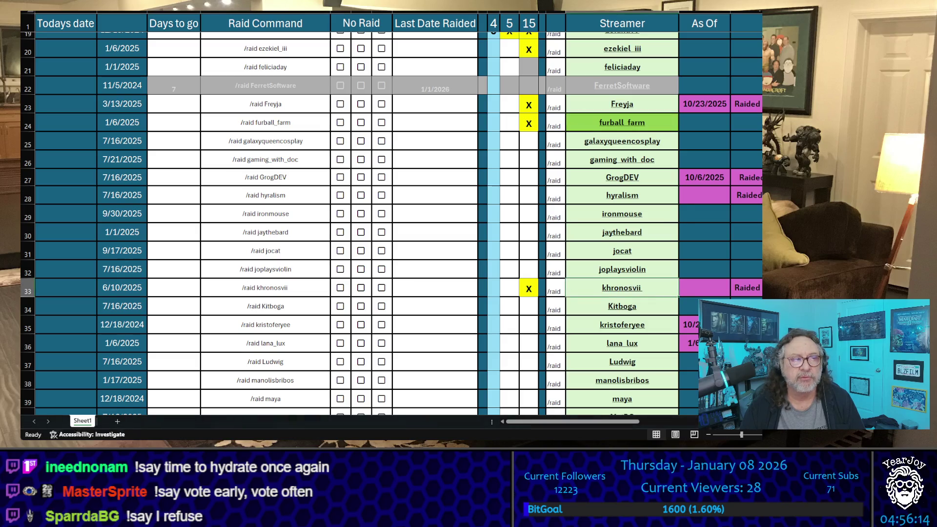
{"action": "scroll", "coordinate": [390, 220], "scroll_direction": "down", "scroll_amount": 4}
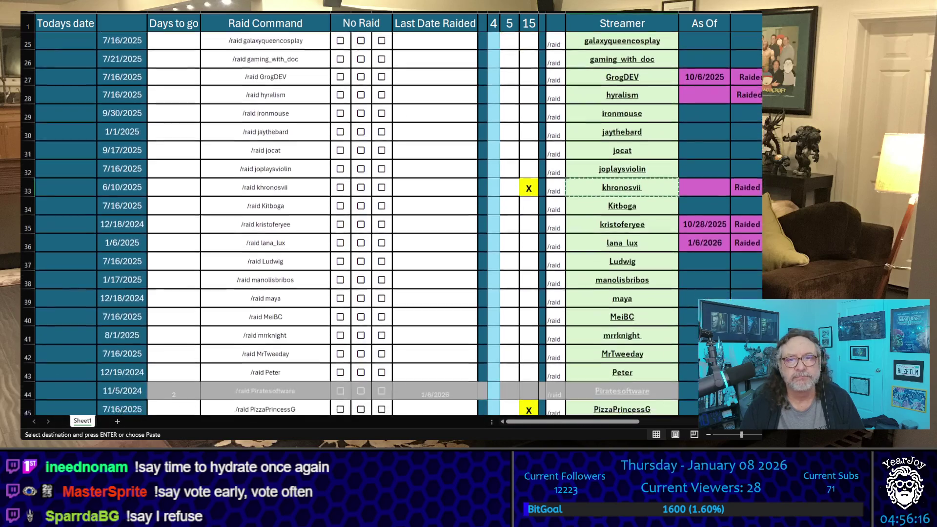
{"action": "left_click", "coordinate": [623, 303]}
{"action": "key", "text": "ctrl+c"}
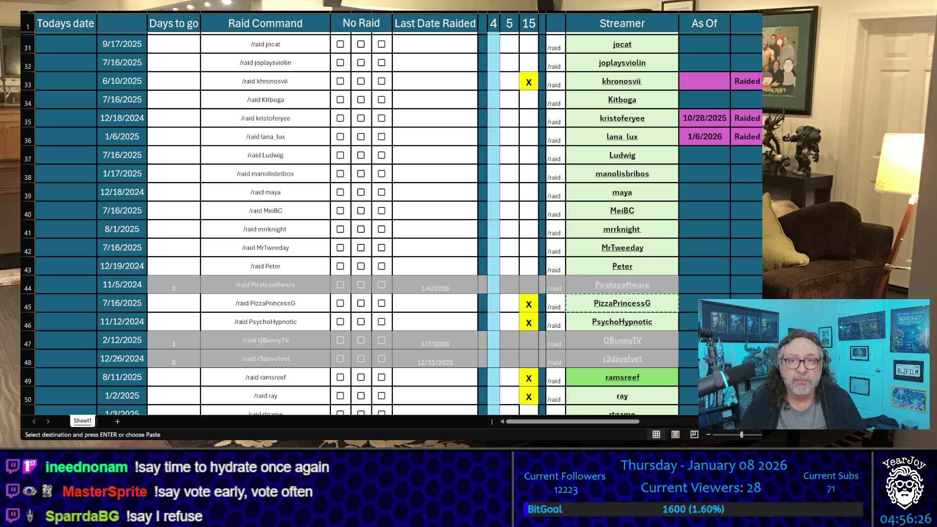
{"action": "key", "text": "Left"}
{"action": "key", "text": "Left"}
{"action": "key", "text": "Left"}
{"action": "type", "text": "X"}
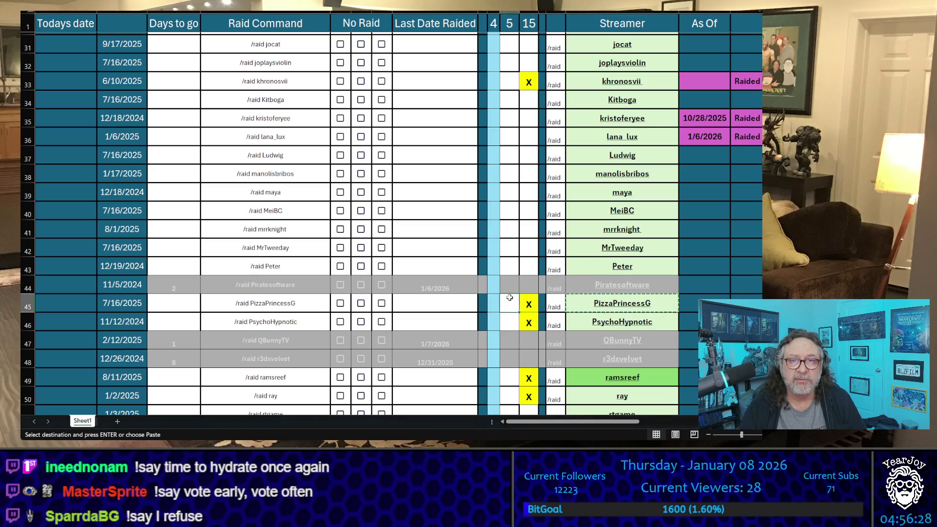
{"action": "left_click", "coordinate": [510, 81]}
{"action": "type", "text": "X"}
{"action": "scroll", "coordinate": [550, 240], "scroll_direction": "up", "scroll_amount": 4}
{"action": "scroll", "coordinate": [550, 241], "scroll_direction": "up", "scroll_amount": 4}
{"action": "left_click", "coordinate": [509, 226]}
{"action": "type", "text": "X"}
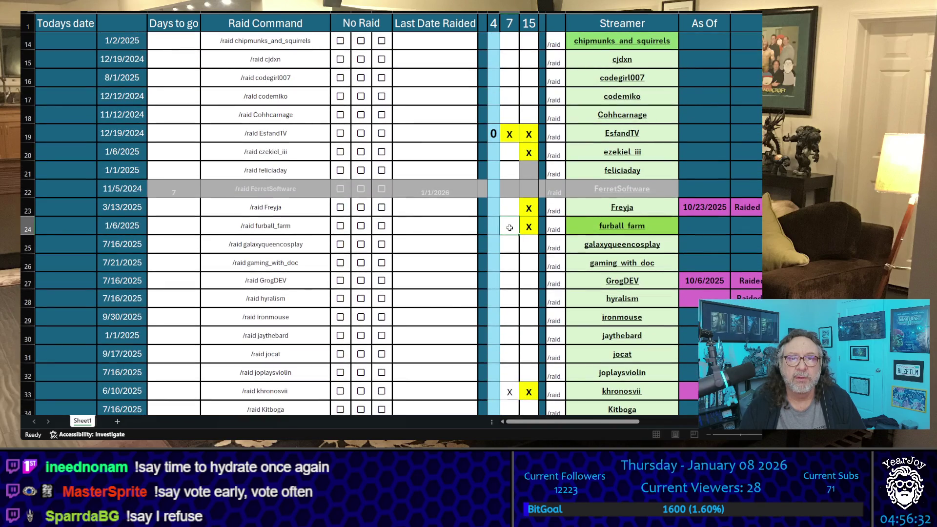
{"action": "left_click", "coordinate": [508, 209]}
{"action": "type", "text": "X"}
{"action": "left_click", "coordinate": [508, 174]}
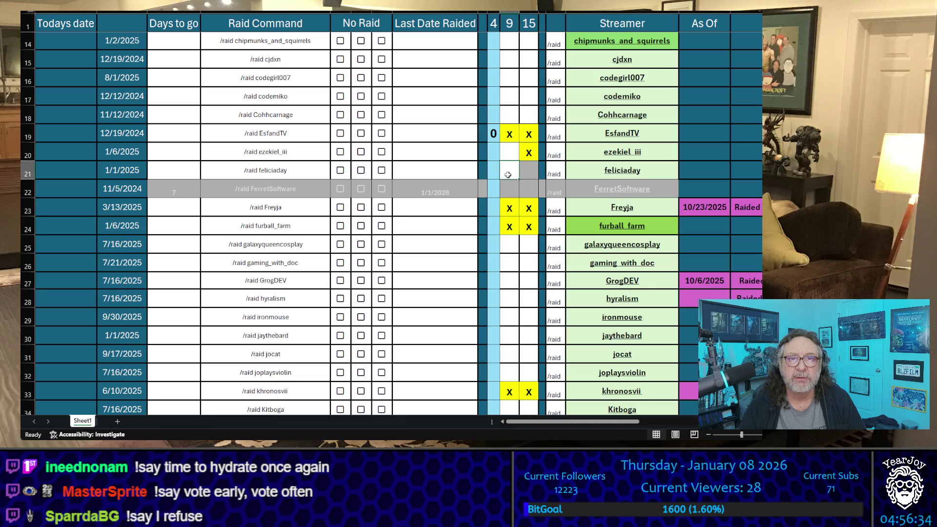
{"action": "left_click", "coordinate": [505, 152]}
{"action": "type", "text": "X"}
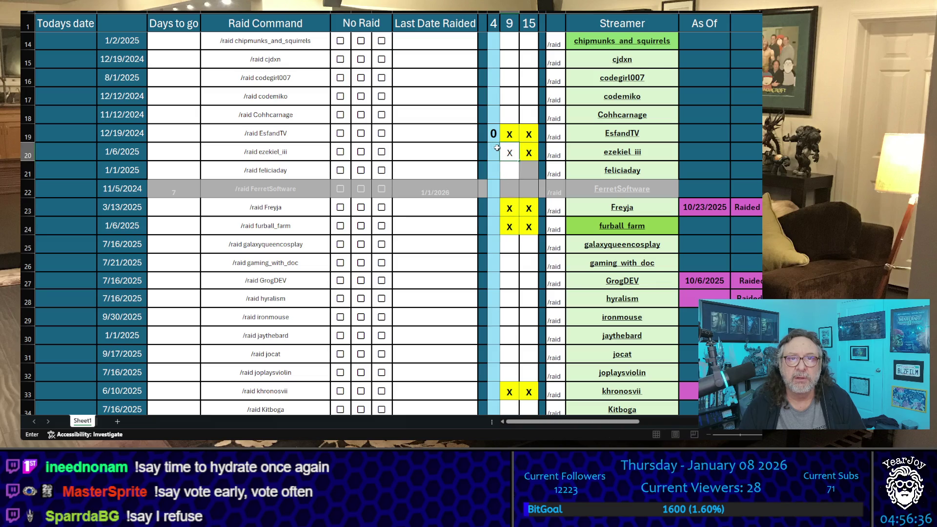
{"action": "left_click", "coordinate": [498, 150]}
{"action": "type", "text": "0"}
{"action": "key", "text": "Down"}
{"action": "key", "text": "Down"}
{"action": "key", "text": "Down"}
{"action": "type", "text": "0"}
{"action": "key", "text": "Down"}
{"action": "type", "text": "0"}
{"action": "key", "text": "Down"}
{"action": "key", "text": "Down"}
{"action": "key", "text": "Down"}
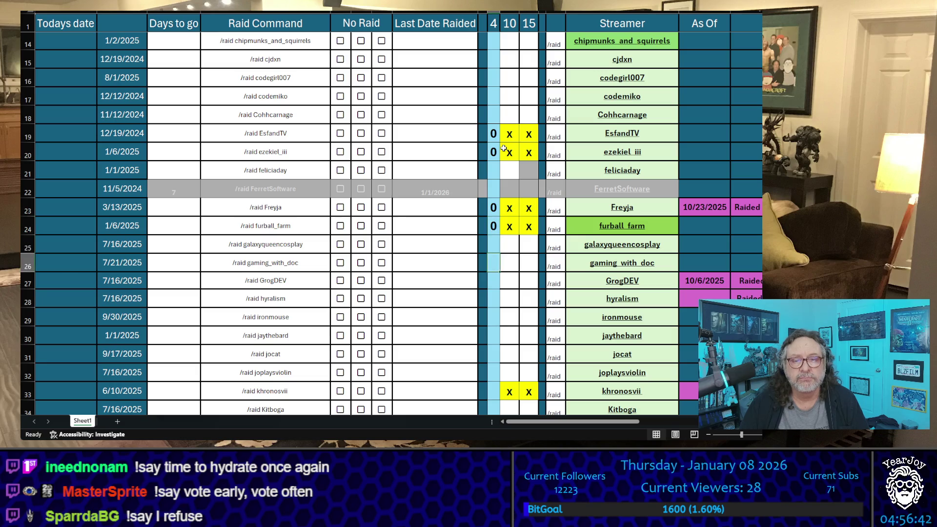
{"action": "type", "text": "0"}
{"action": "key", "text": "Down"}
{"action": "key", "text": "Down"}
{"action": "key", "text": "Down"}
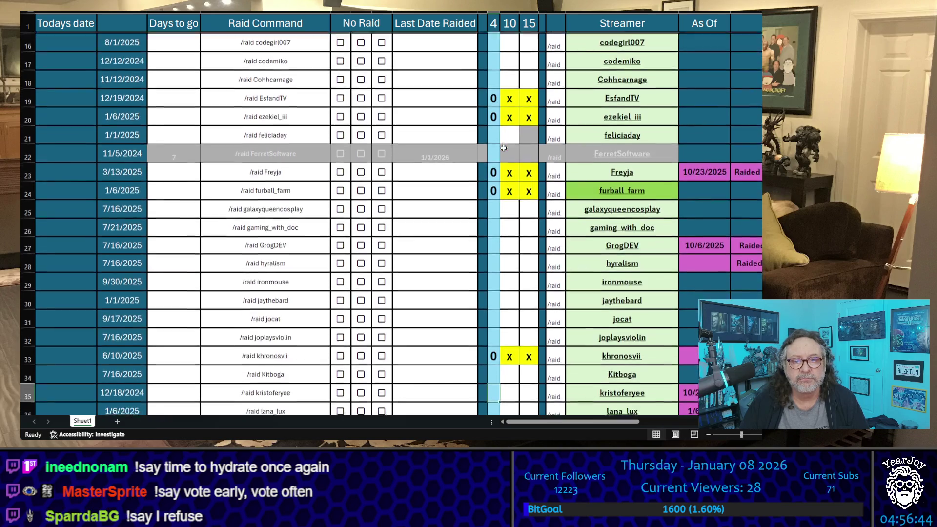
{"action": "key", "text": "Down"}
{"action": "key", "text": "Down"}
{"action": "key", "text": "Down"}
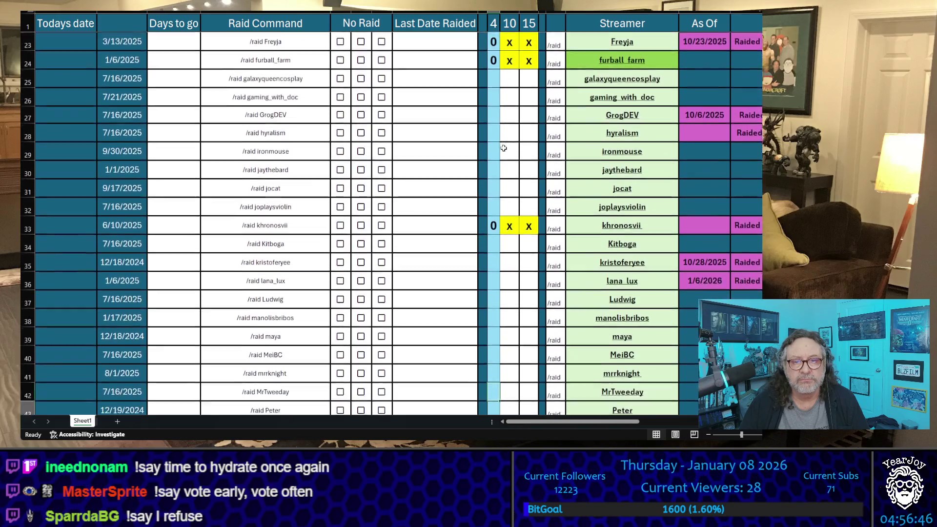
{"action": "type", "text": "0"}
{"action": "key", "text": "Up"}
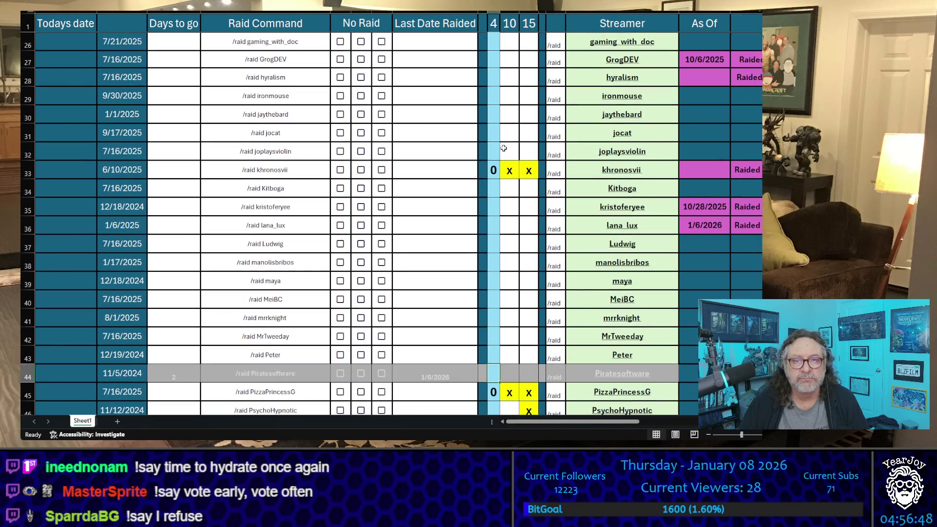
Step: Change the vote counts for khronosvii and Freyja from 0 to 1
{"action": "key", "text": "Up"}
{"action": "key", "text": "Up"}
{"action": "key", "text": "Up"}
{"action": "key", "text": "Up"}
{"action": "key", "text": "Up"}
{"action": "key", "text": "Down"}
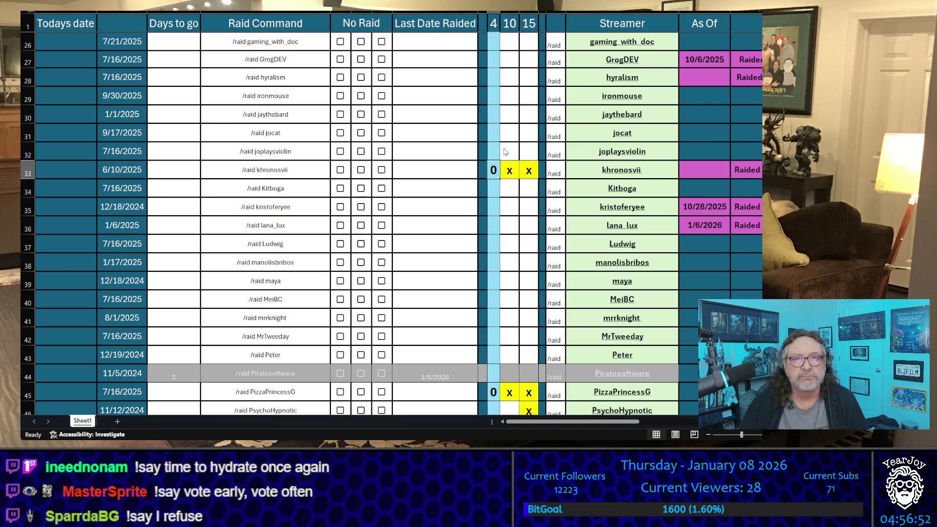
{"action": "type", "text": "1"}
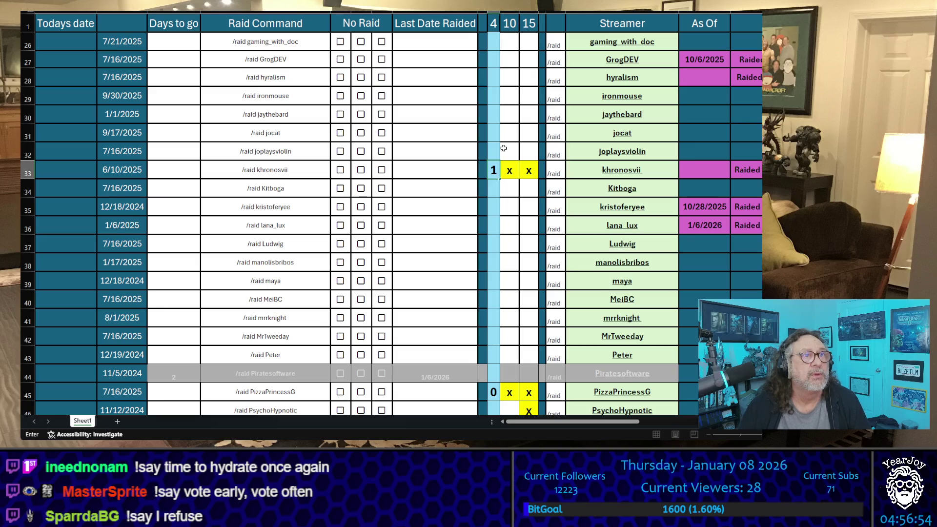
{"action": "key", "text": "Up"}
{"action": "key", "text": "Up"}
{"action": "key", "text": "Up"}
{"action": "key", "text": "Up"}
{"action": "key", "text": "Up"}
{"action": "key", "text": "Up"}
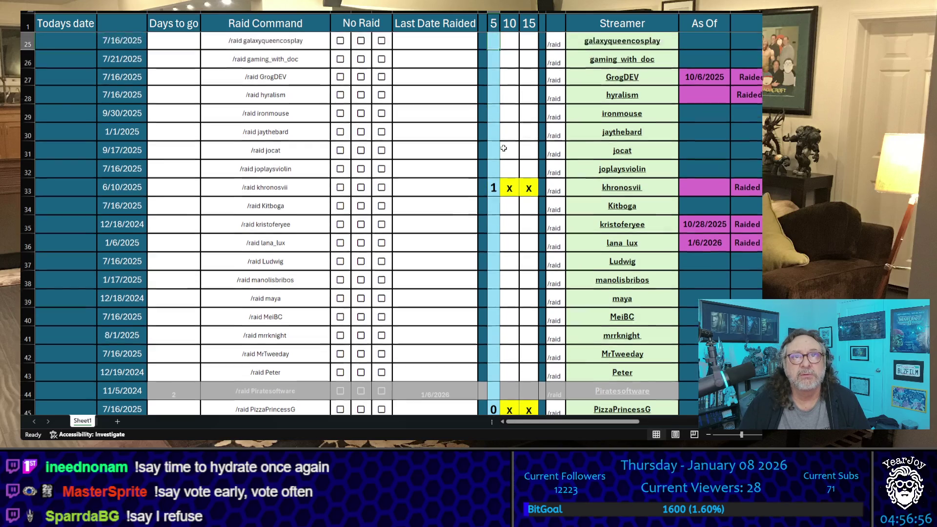
{"action": "key", "text": "Up"}
{"action": "key", "text": "Up"}
{"action": "key", "text": "Down"}
{"action": "key", "text": "Down"}
{"action": "key", "text": "Down"}
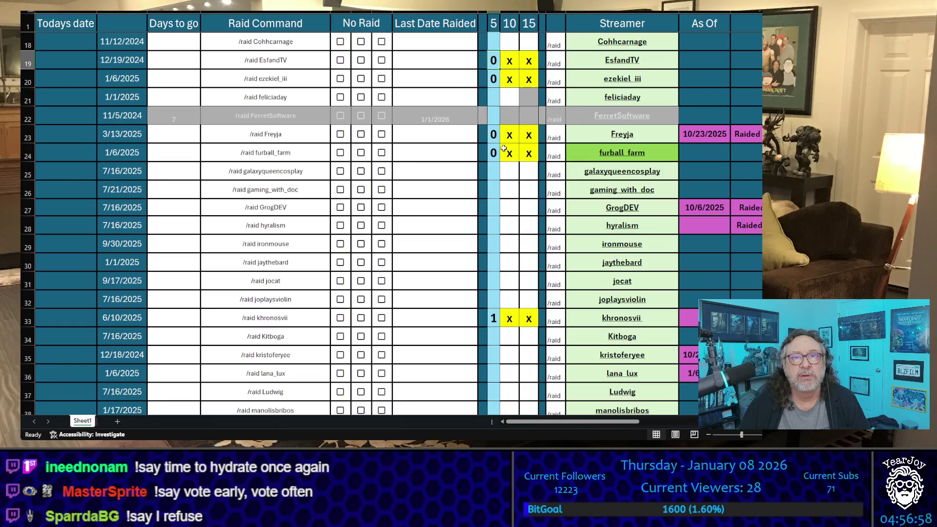
{"action": "key", "text": "Up"}
{"action": "key", "text": "Up"}
{"action": "key", "text": "Up"}
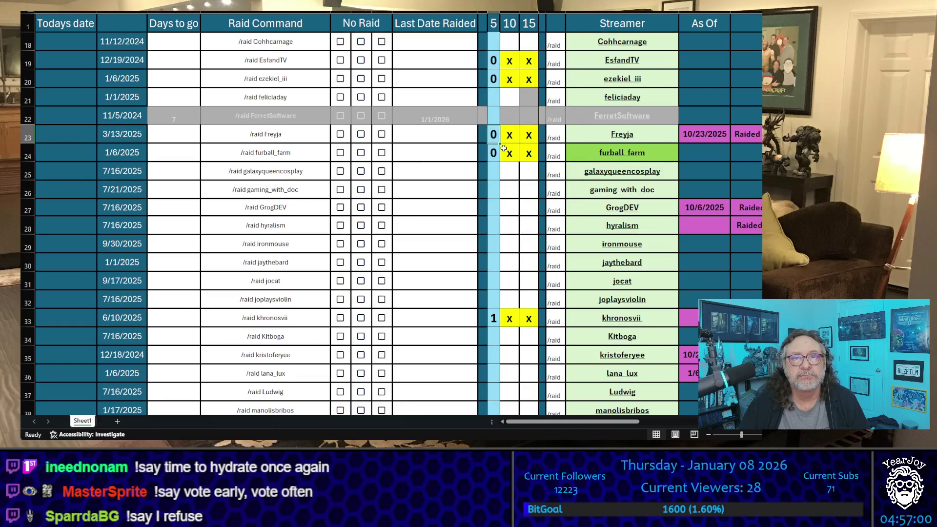
{"action": "type", "text": "1"}
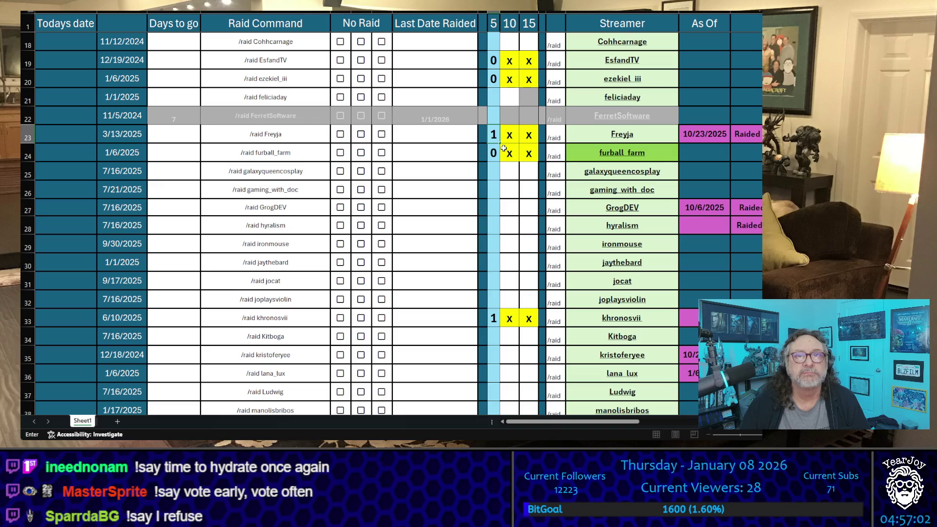
{"action": "key", "text": "Return"}
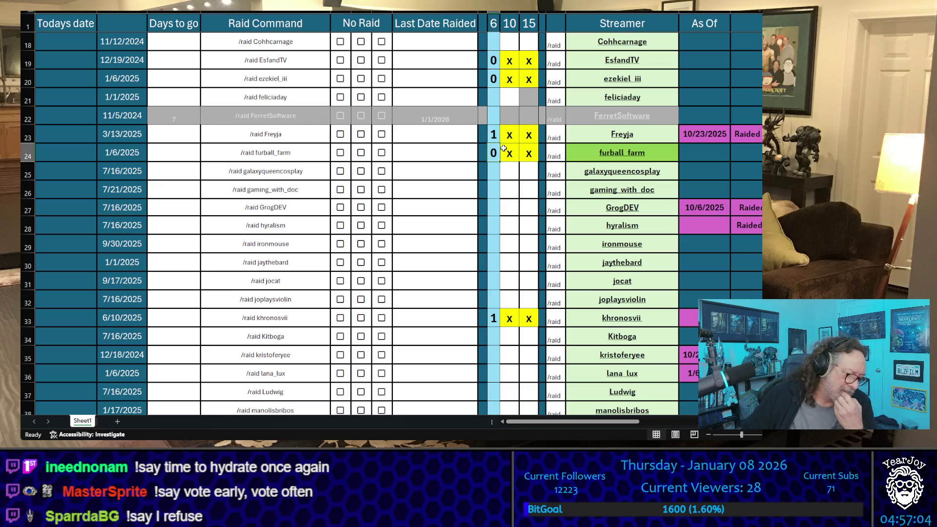
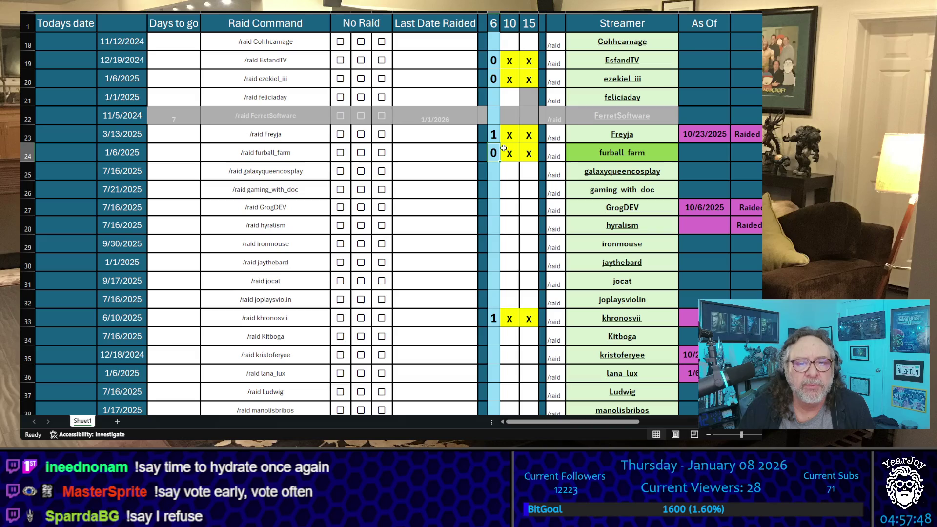
Step: Enter 1 as furball_farm's tally in row 24, replacing the 0
{"action": "type", "text": "1"}
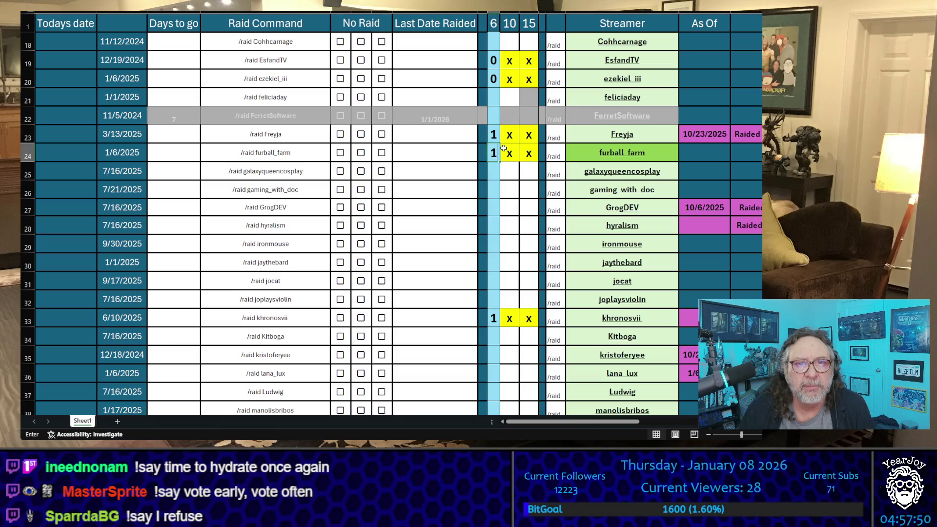
{"action": "key", "text": "Return"}
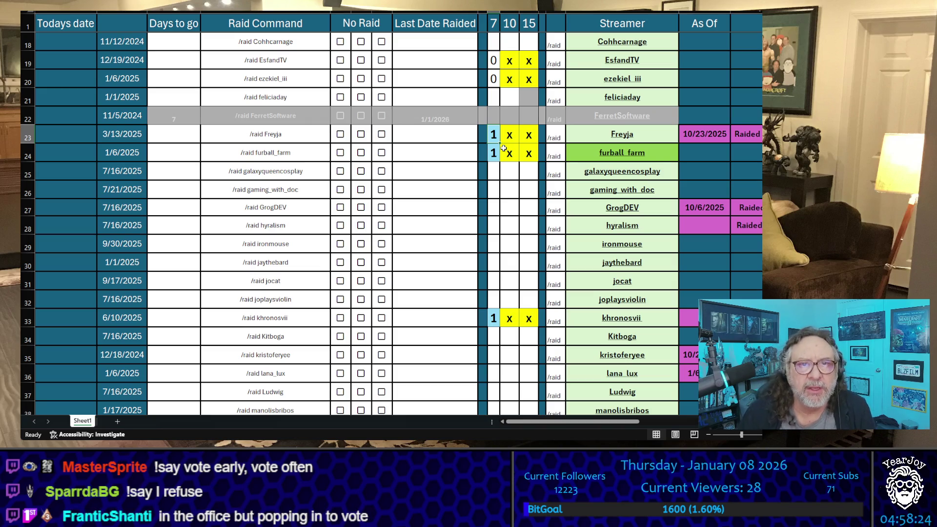
Step: Copy the PsychoHypnotic and ramsreef streamer names
{"action": "scroll", "coordinate": [595, 168], "scroll_direction": "down", "scroll_amount": 1}
{"action": "scroll", "coordinate": [594, 168], "scroll_direction": "down", "scroll_amount": 5}
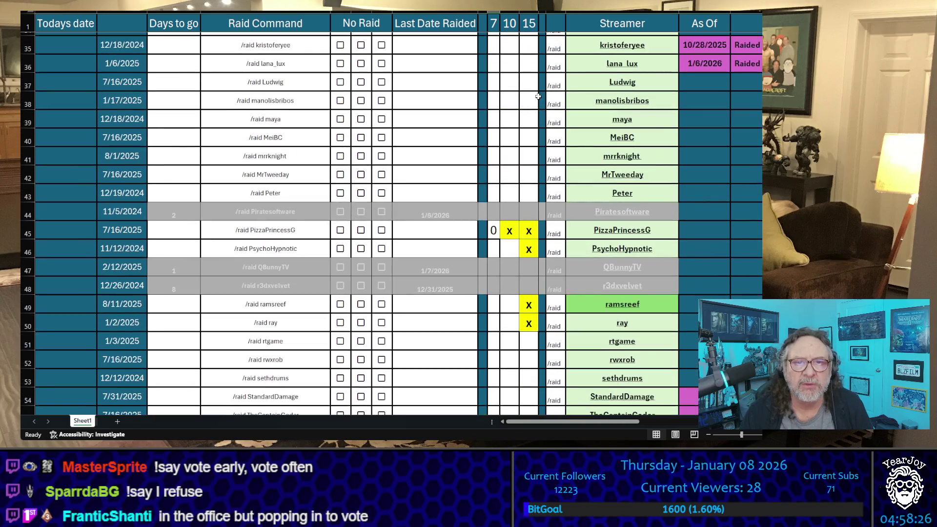
{"action": "scroll", "coordinate": [592, 212], "scroll_direction": "down", "scroll_amount": 3}
{"action": "scroll", "coordinate": [592, 211], "scroll_direction": "up", "scroll_amount": 1}
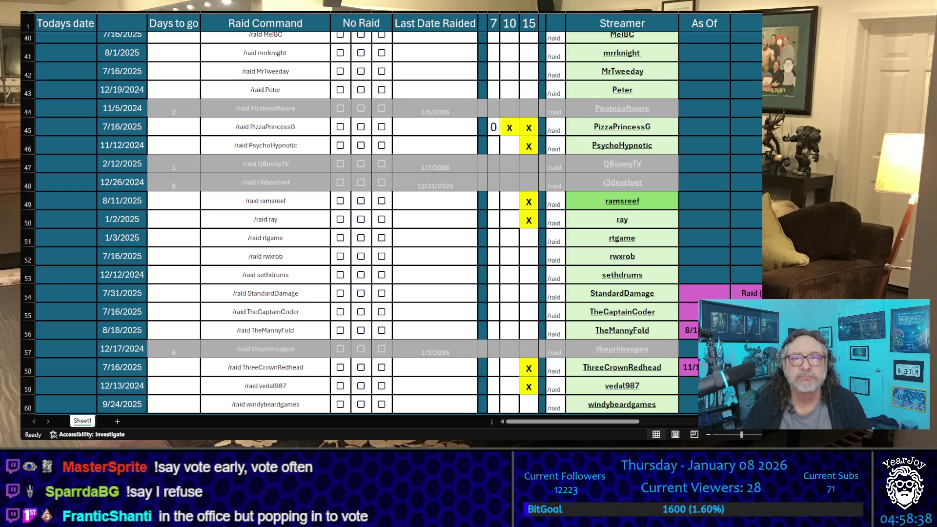
{"action": "left_click", "coordinate": [674, 148]}
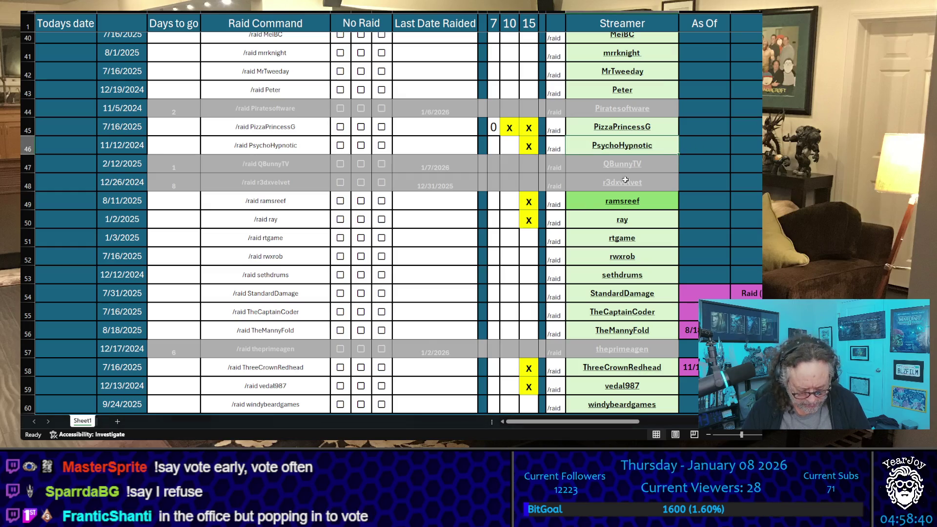
{"action": "key", "text": "ctrl+c"}
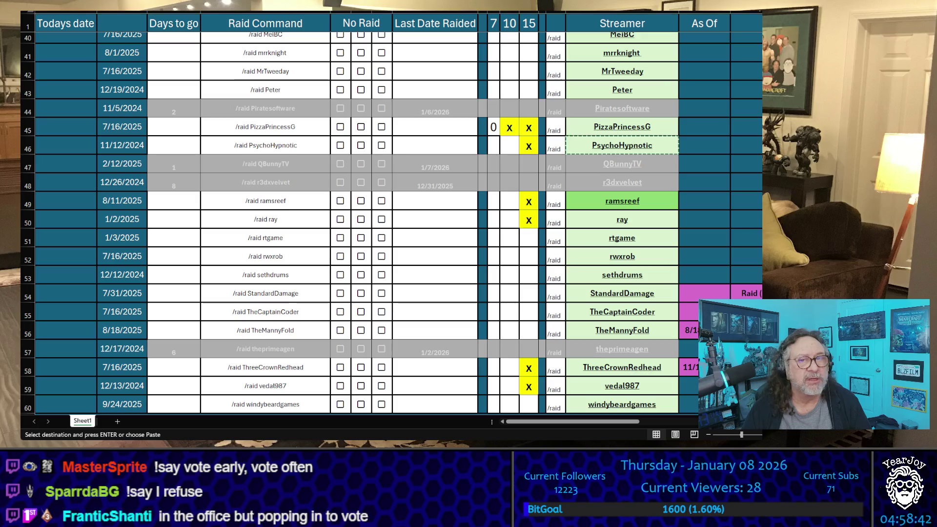
{"action": "scroll", "coordinate": [660, 143], "scroll_direction": "down", "scroll_amount": 1}
{"action": "left_click", "coordinate": [660, 142]}
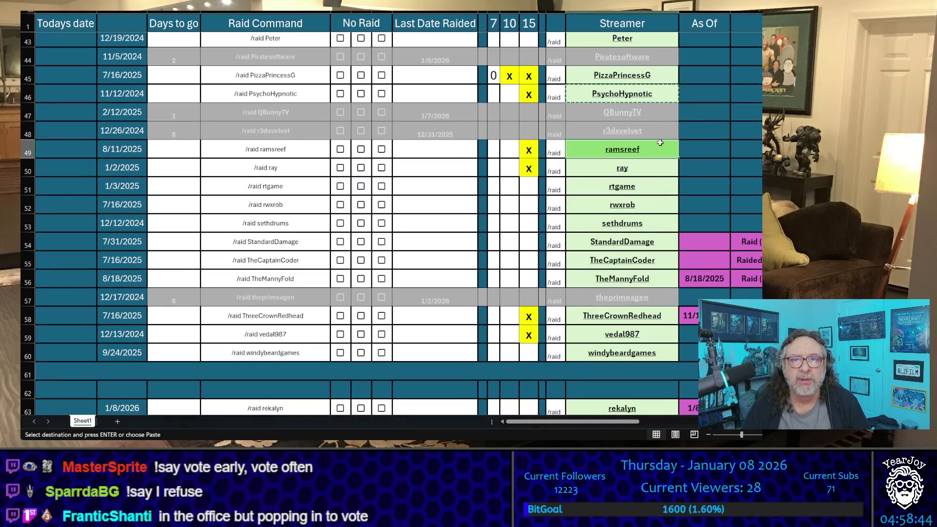
{"action": "key", "text": "ctrl+c"}
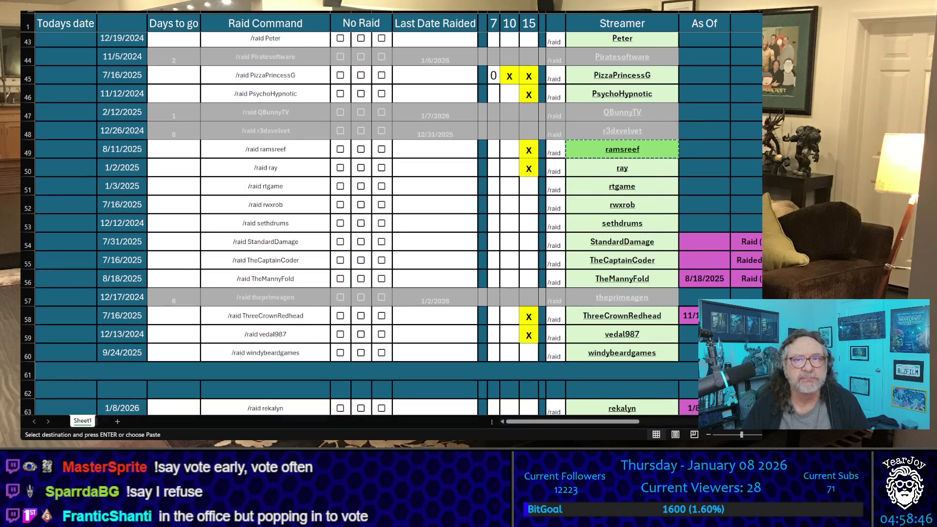
{"action": "key", "text": "Down"}
{"action": "key", "text": "ctrl+c"}
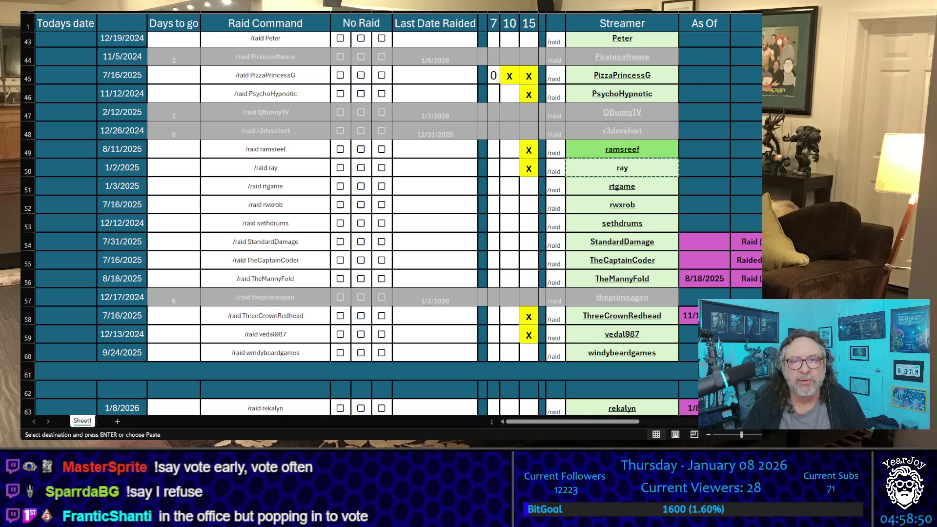
{"action": "left_click", "coordinate": [622, 316]}
{"action": "key", "text": "ctrl+c"}
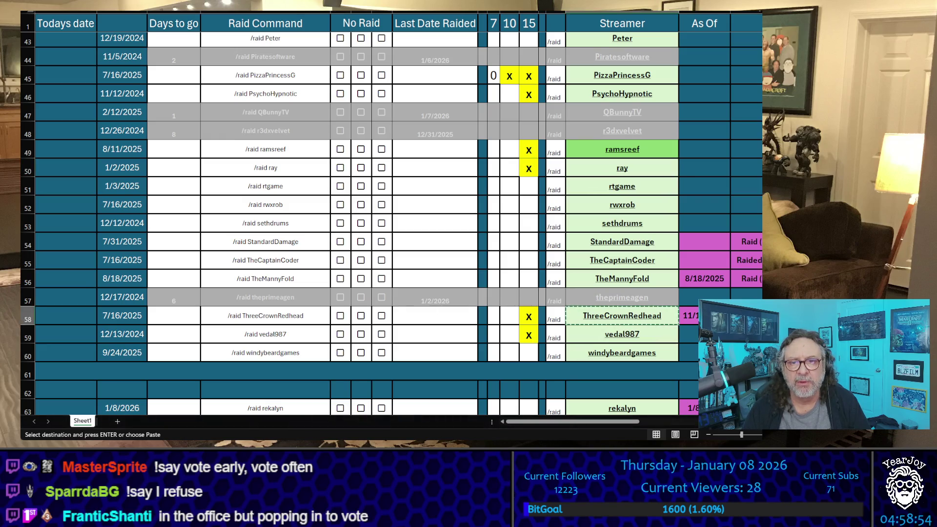
{"action": "left_click", "coordinate": [621, 335]}
{"action": "key", "text": "ctrl+c"}
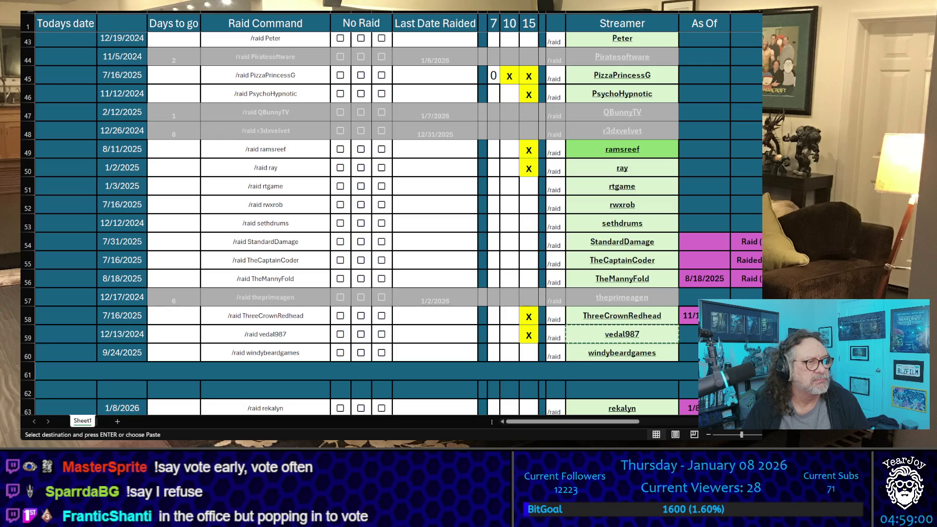
{"action": "left_click", "coordinate": [507, 331]}
Step: Mark rows 59, 58, 50, 49 and 46 with x in the 10 column
{"action": "type", "text": "X"}
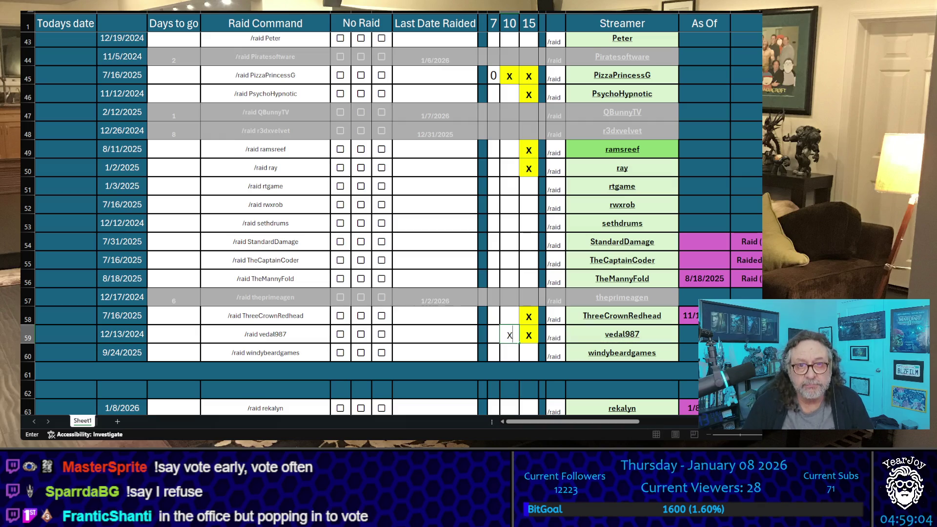
{"action": "key", "text": "Up"}
{"action": "type", "text": "X"}
{"action": "key", "text": "Up"}
{"action": "key", "text": "Up"}
{"action": "key", "text": "Up"}
{"action": "key", "text": "Up"}
{"action": "type", "text": "X"}
{"action": "key", "text": "Up"}
{"action": "type", "text": "X"}
{"action": "key", "text": "Up"}
{"action": "key", "text": "Up"}
{"action": "key", "text": "Up"}
{"action": "type", "text": "X"}
{"action": "key", "text": "Return"}
Step: Enter 0 tallies for PsychoHypnotic and ramsreef
{"action": "left_click", "coordinate": [493, 94]}
{"action": "type", "text": "0"}
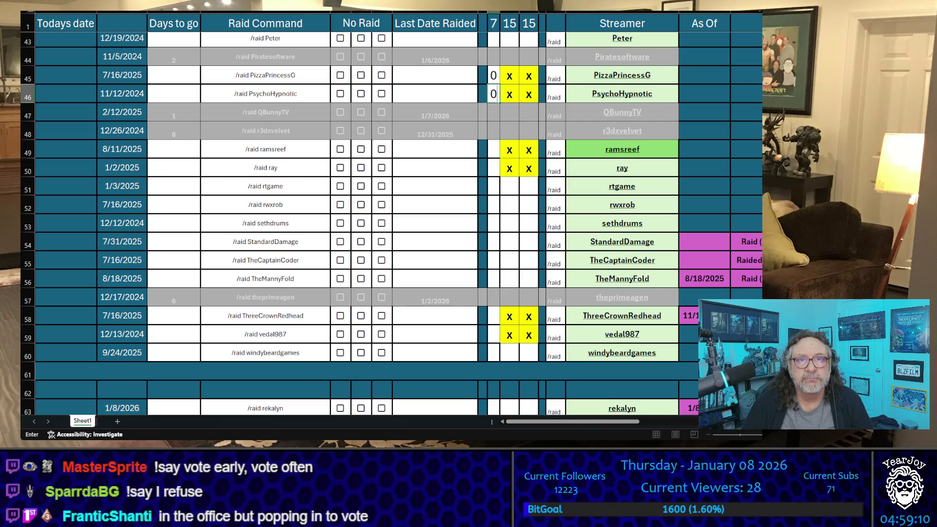
{"action": "key", "text": "Return"}
{"action": "key", "text": "Down"}
{"action": "key", "text": "Down"}
{"action": "key", "text": "Down"}
{"action": "key", "text": "Up"}
{"action": "type", "text": "0"}
{"action": "key", "text": "Return"}
{"action": "type", "text": "0"}
{"action": "key", "text": "Return"}
{"action": "key", "text": "Down"}
{"action": "key", "text": "Down"}
{"action": "key", "text": "Down"}
{"action": "key", "text": "Up"}
{"action": "key", "text": "Up"}
{"action": "key", "text": "Up"}
{"action": "type", "text": "0"}
{"action": "key", "text": "Return"}
{"action": "type", "text": "0"}
{"action": "key", "text": "Up"}
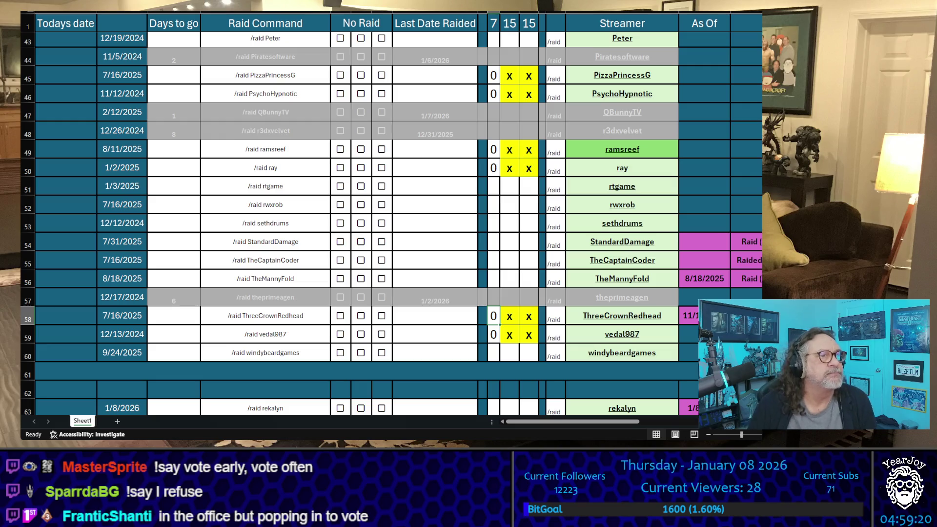
Step: Change ray's tally from 0 to 1
{"action": "key", "text": "Up"}
{"action": "key", "text": "Up"}
{"action": "key", "text": "Up"}
{"action": "key", "text": "Up"}
{"action": "key", "text": "Up"}
{"action": "type", "text": "1"}
{"action": "key", "text": "Up"}
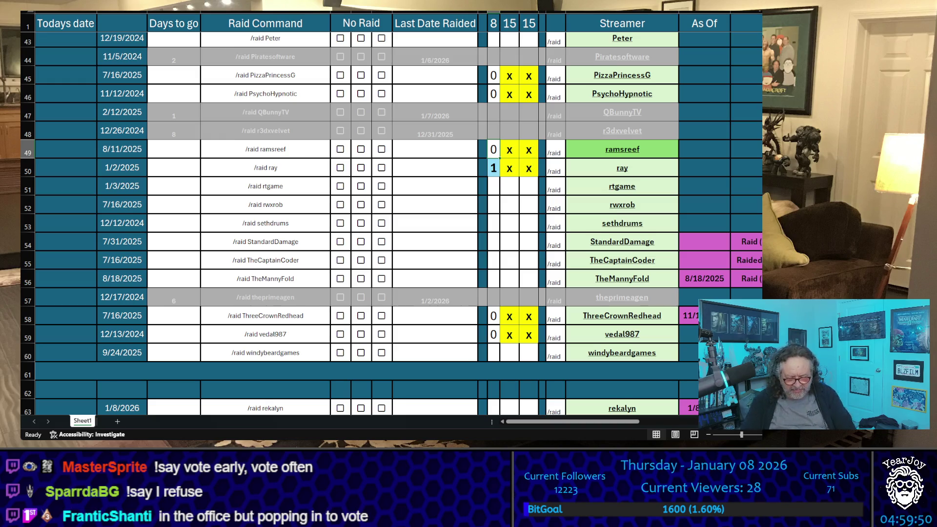
{"action": "key", "text": "Down"}
{"action": "key", "text": "Down"}
{"action": "key", "text": "Down"}
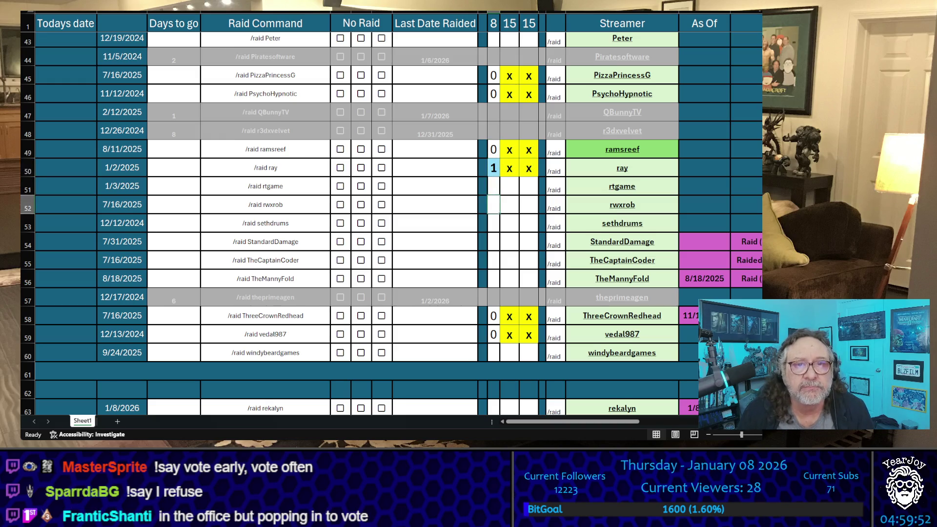
{"action": "key", "text": "Down"}
{"action": "key", "text": "Down"}
{"action": "key", "text": "Down"}
{"action": "key", "text": "Up"}
{"action": "key", "text": "Up"}
{"action": "key", "text": "Up"}
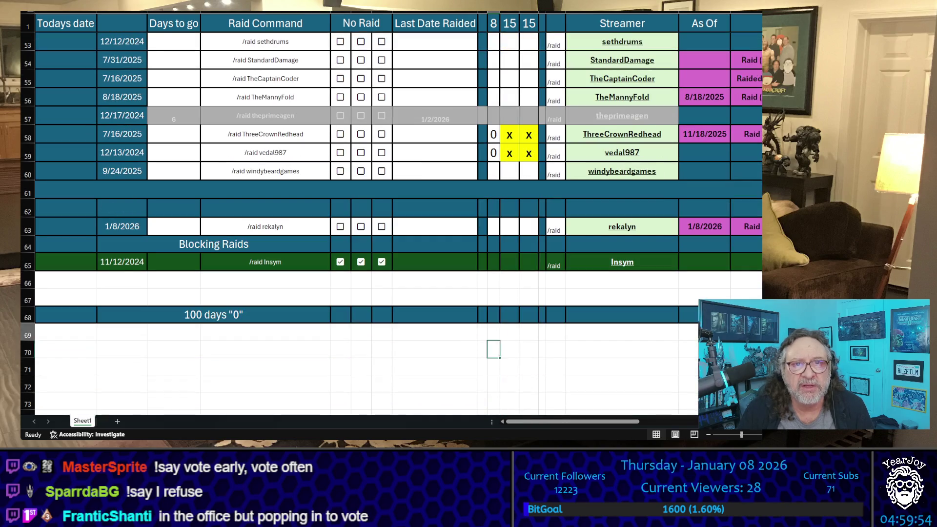
{"action": "key", "text": "Up"}
{"action": "key", "text": "Up"}
{"action": "key", "text": "Up"}
{"action": "type", "text": "2"}
{"action": "key", "text": "Return"}
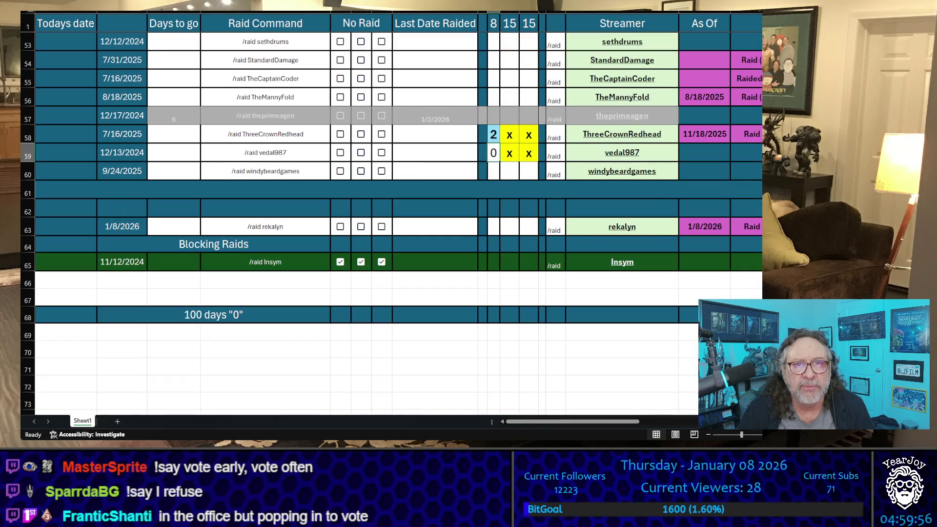
{"action": "key", "text": "Up"}
{"action": "key", "text": "Up"}
{"action": "key", "text": "Up"}
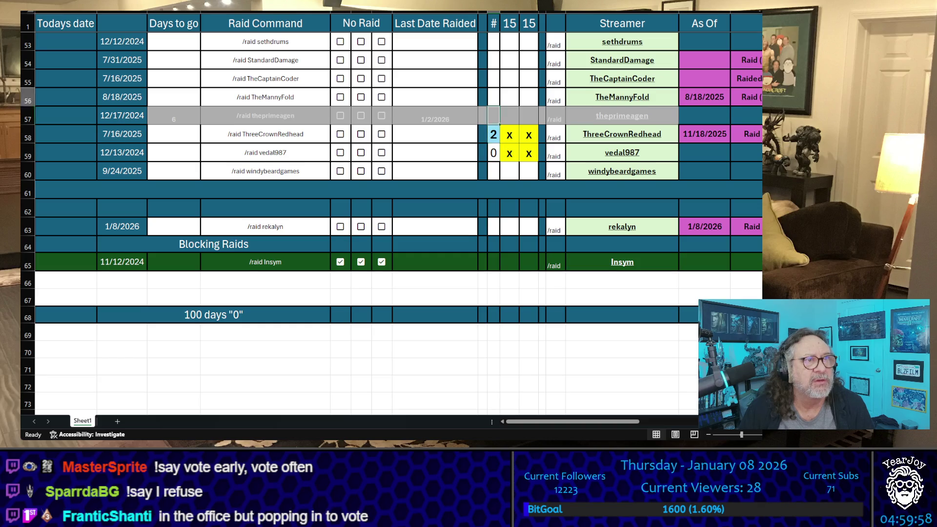
{"action": "key", "text": "Down"}
{"action": "key", "text": "Down"}
{"action": "key", "text": "Down"}
{"action": "key", "text": "Down"}
{"action": "key", "text": "Down"}
{"action": "key", "text": "Down"}
{"action": "type", "text": "0"}
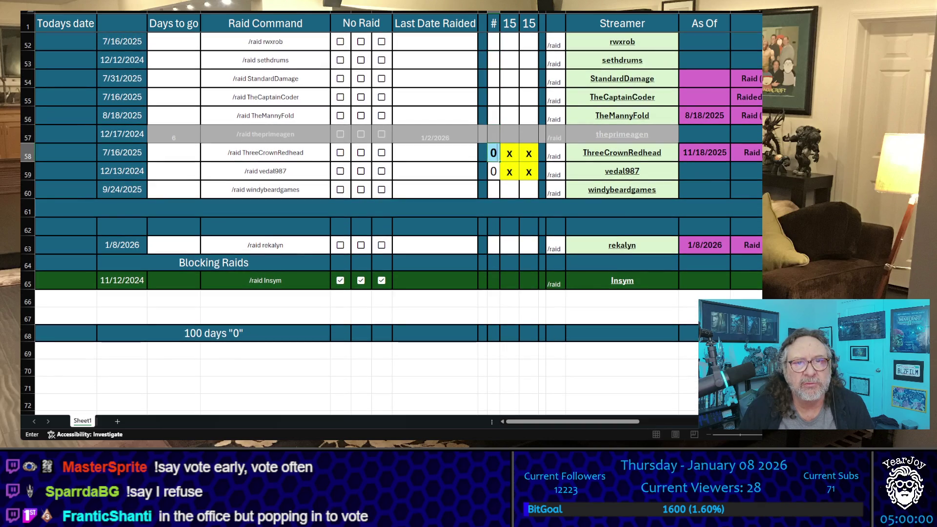
{"action": "key", "text": "Return"}
{"action": "type", "text": "2"}
{"action": "key", "text": "Up"}
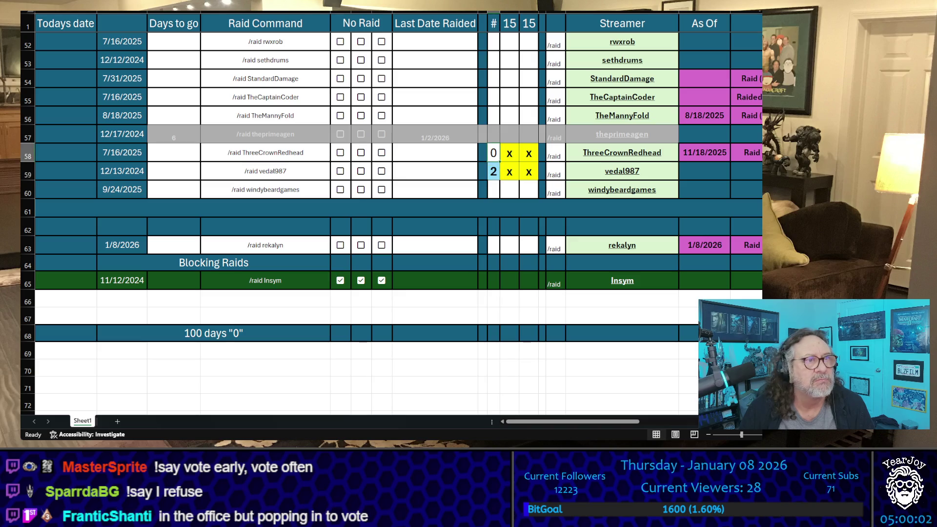
{"action": "key", "text": "Up"}
{"action": "key", "text": "Up"}
{"action": "key", "text": "Up"}
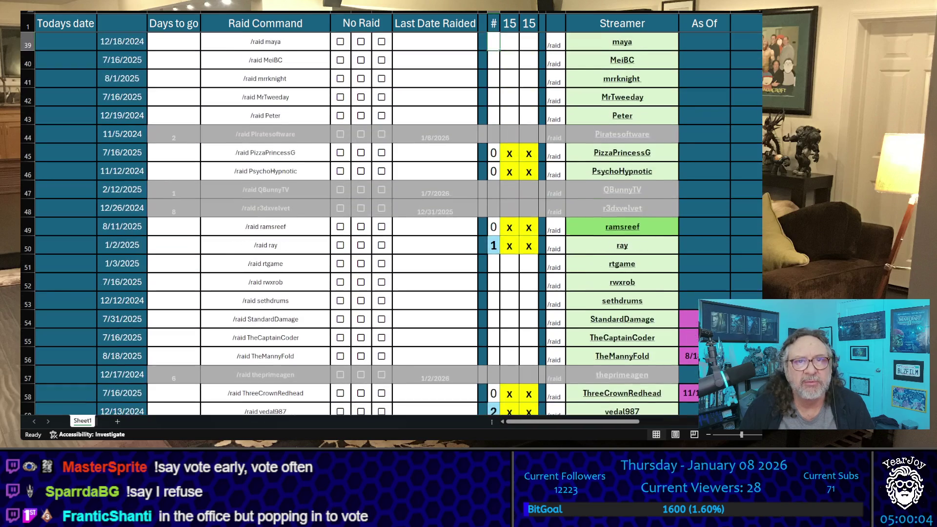
{"action": "key", "text": "Down"}
{"action": "key", "text": "Down"}
{"action": "key", "text": "Down"}
{"action": "key", "text": "Up"}
{"action": "key", "text": "Up"}
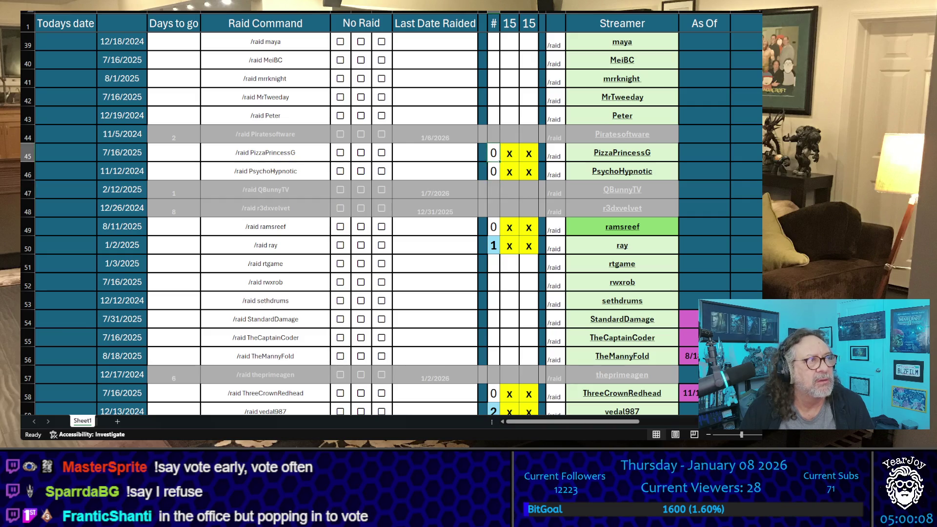
{"action": "type", "text": "1"}
{"action": "key", "text": "Escape"}
{"action": "key", "text": "Down"}
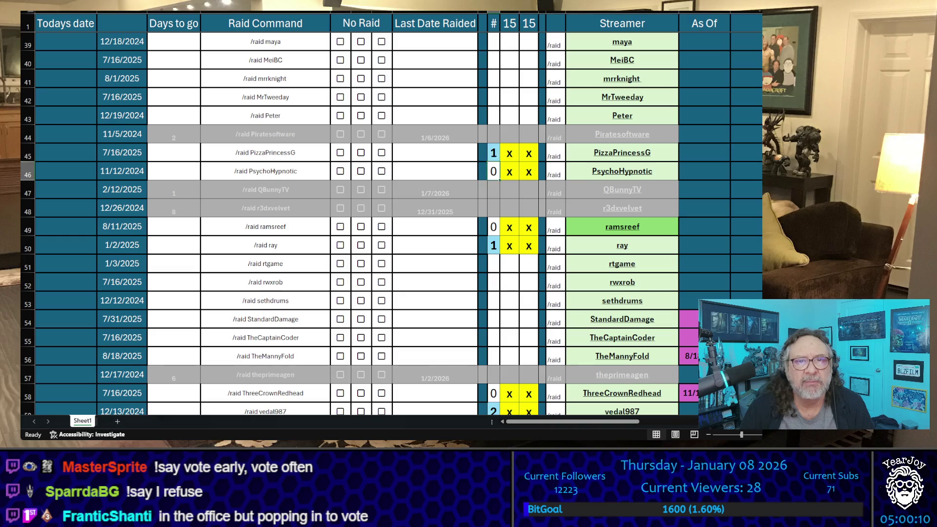
{"action": "type", "text": "1"}
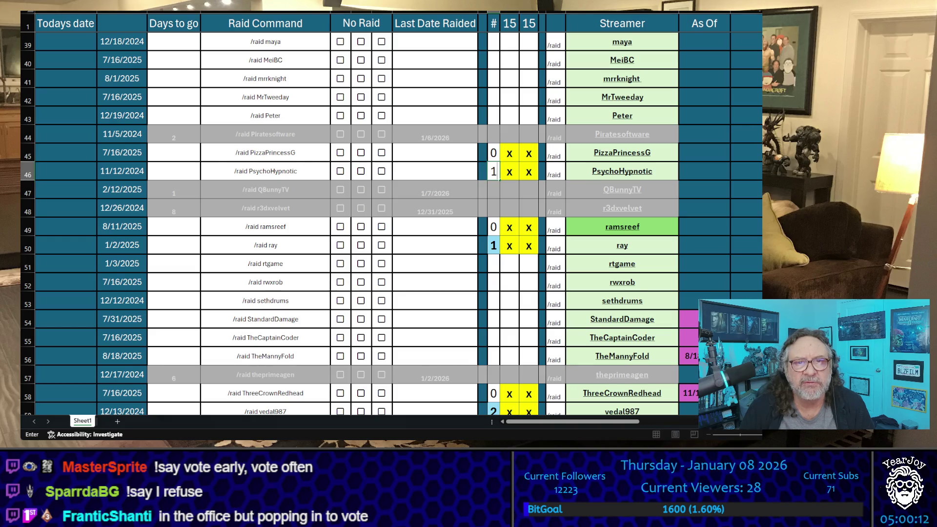
{"action": "key", "text": "Return"}
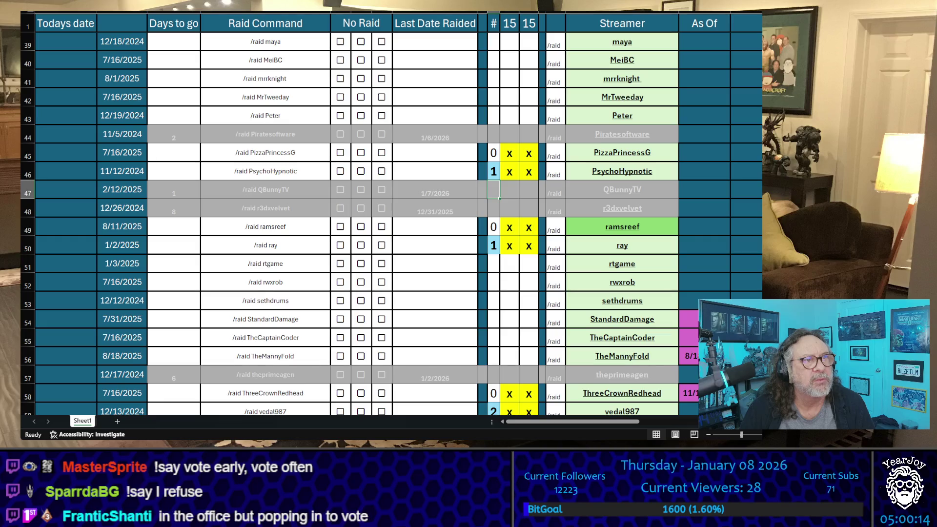
{"action": "key", "text": "Down"}
{"action": "key", "text": "Down"}
{"action": "key", "text": "Down"}
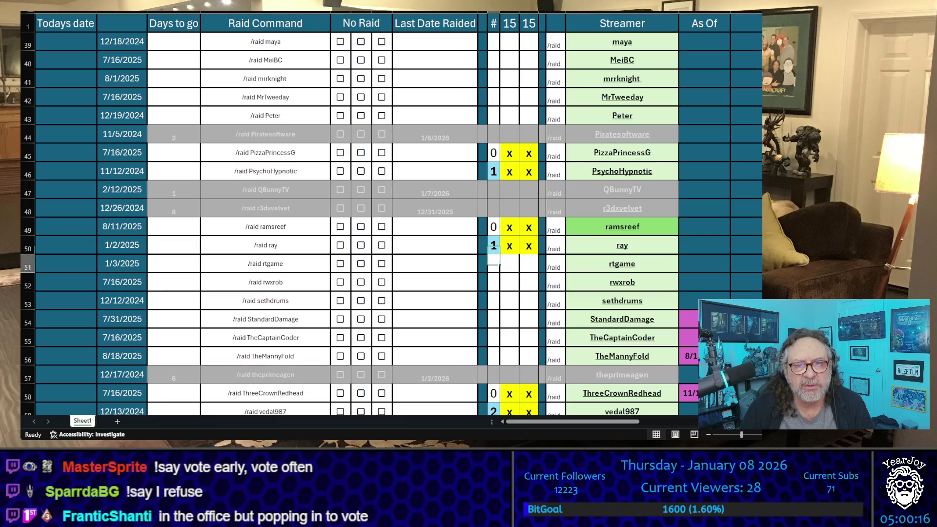
{"action": "key", "text": "Down"}
{"action": "key", "text": "Down"}
{"action": "key", "text": "Down"}
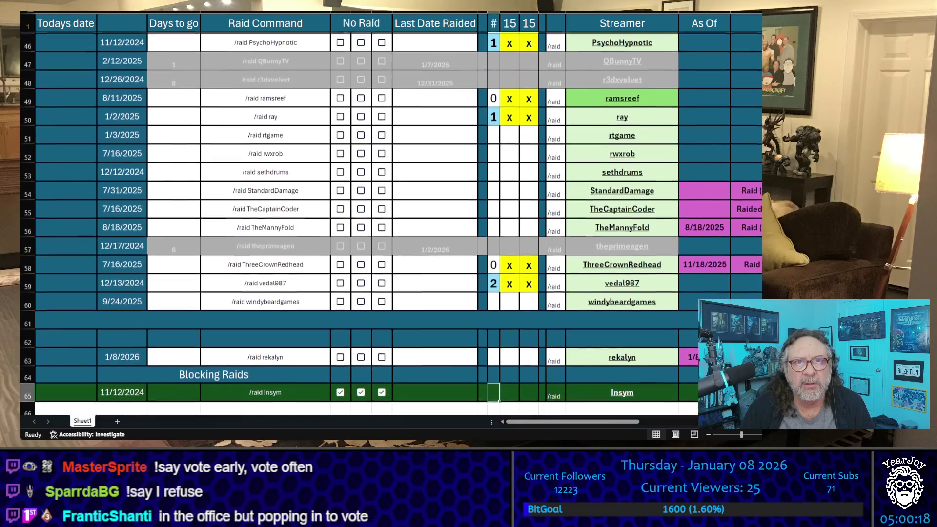
{"action": "key", "text": "Up"}
{"action": "key", "text": "Up"}
{"action": "key", "text": "Up"}
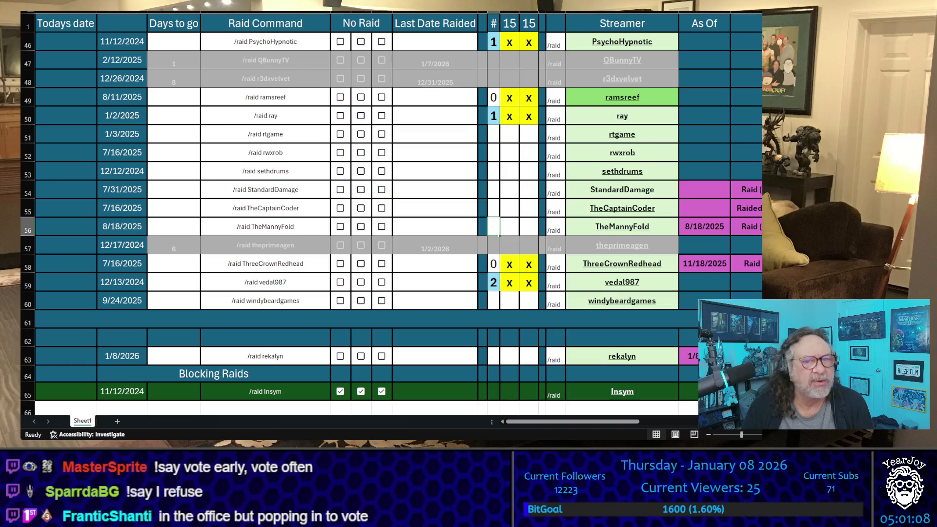
{"action": "key", "text": "Down"}
{"action": "key", "text": "Down"}
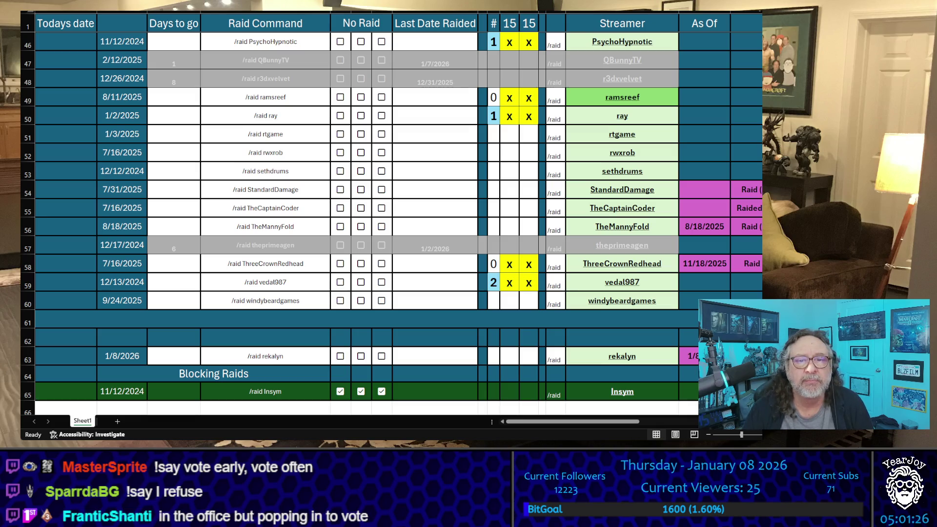
{"action": "scroll", "coordinate": [391, 215], "scroll_direction": "up", "scroll_amount": 15}
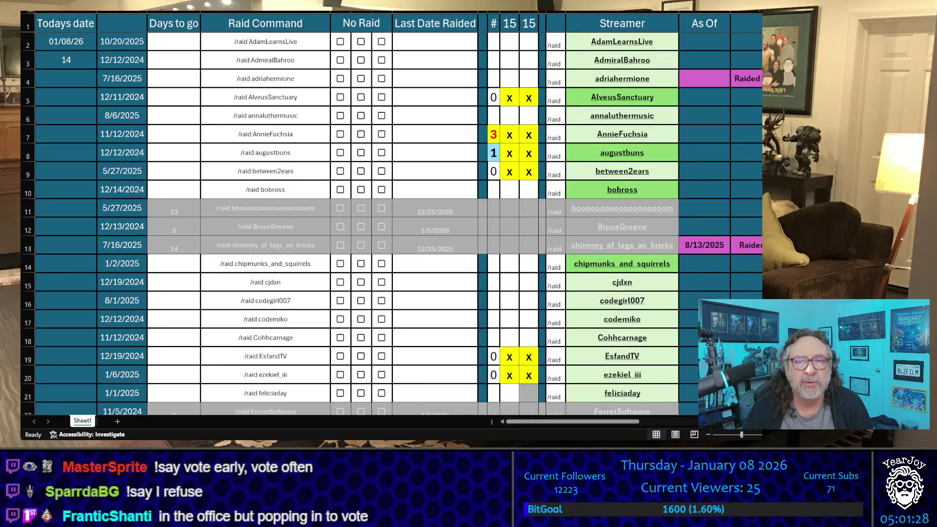
{"action": "left_click", "coordinate": [672, 130]}
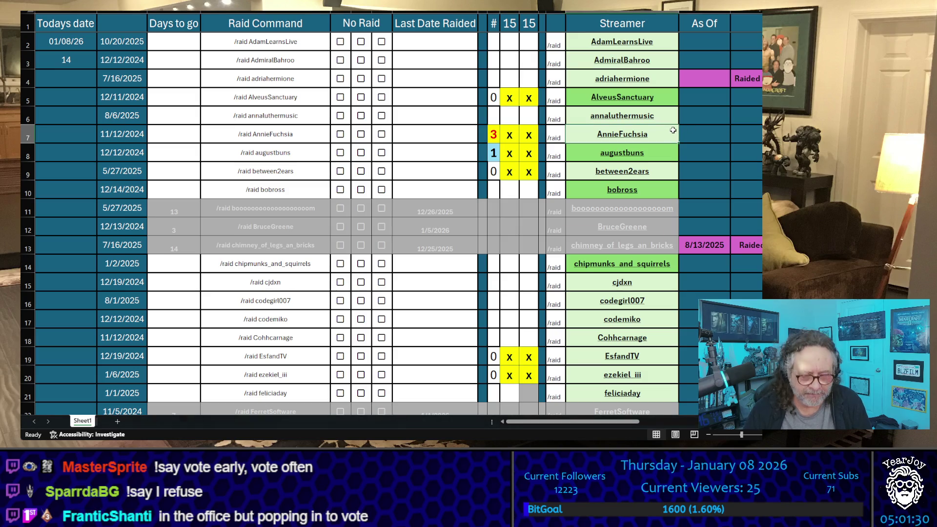
{"action": "key", "text": "ctrl+c"}
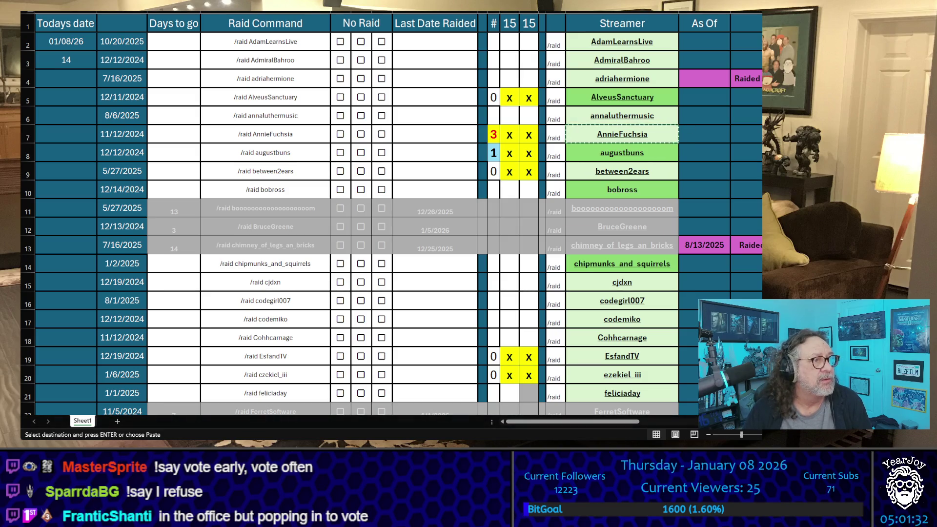
{"action": "scroll", "coordinate": [390, 219], "scroll_direction": "down", "scroll_amount": 5}
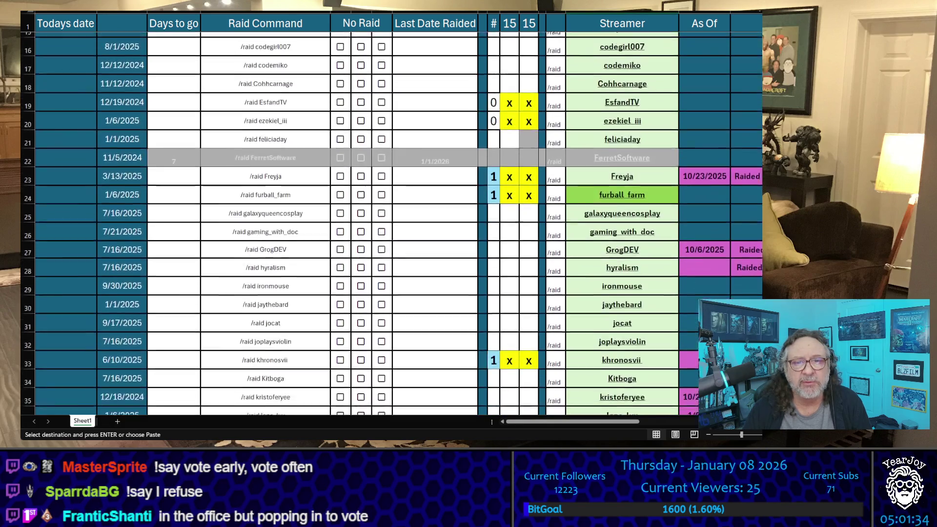
{"action": "scroll", "coordinate": [391, 220], "scroll_direction": "down", "scroll_amount": 9}
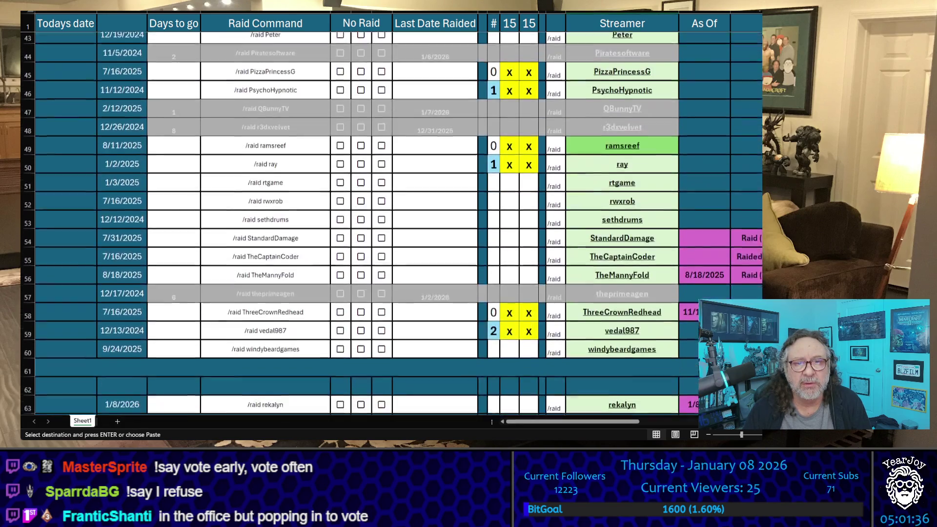
{"action": "scroll", "coordinate": [391, 220], "scroll_direction": "down", "scroll_amount": 3}
{"action": "scroll", "coordinate": [391, 220], "scroll_direction": "up", "scroll_amount": 15}
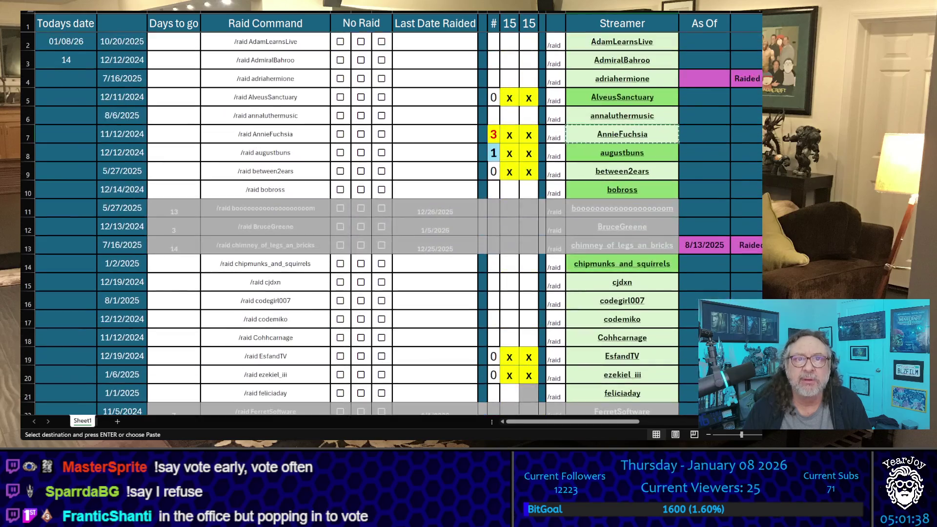
{"action": "scroll", "coordinate": [391, 219], "scroll_direction": "down", "scroll_amount": 5}
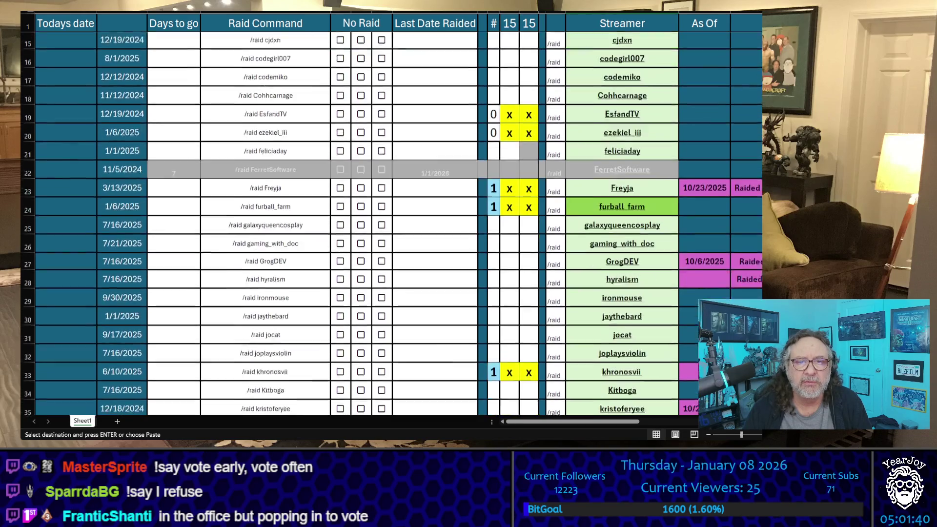
{"action": "scroll", "coordinate": [390, 219], "scroll_direction": "down", "scroll_amount": 10}
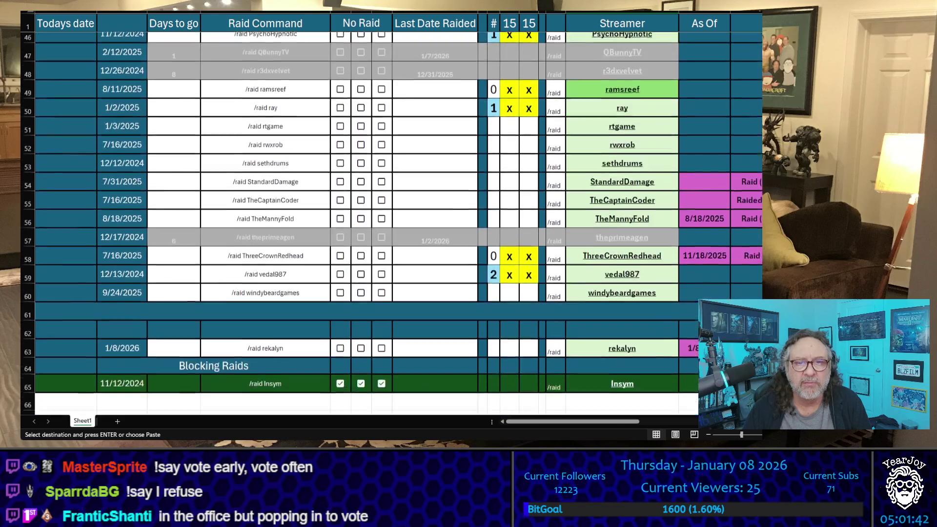
{"action": "scroll", "coordinate": [716, 275], "scroll_direction": "down", "scroll_amount": 1}
{"action": "left_click", "coordinate": [677, 266]}
{"action": "key", "text": "ctrl+c"}
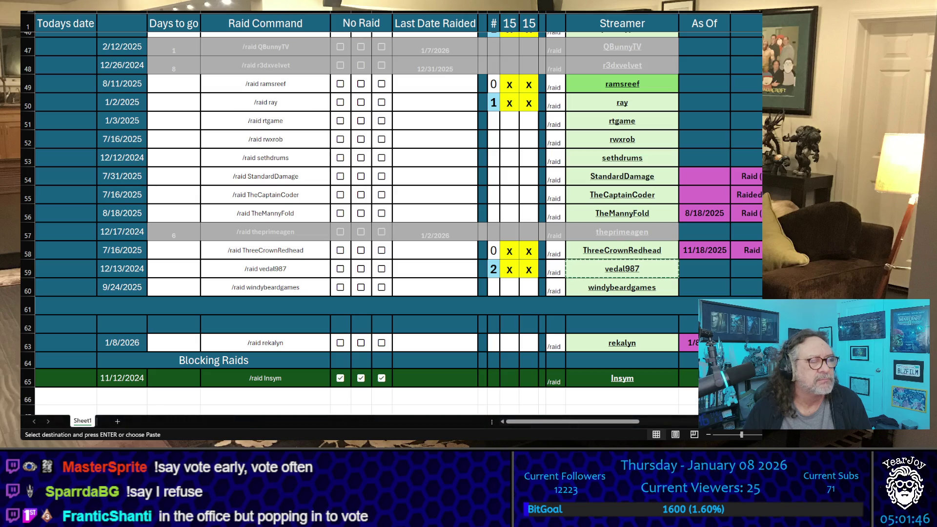
{"action": "scroll", "coordinate": [757, 118], "scroll_direction": "up", "scroll_amount": 15}
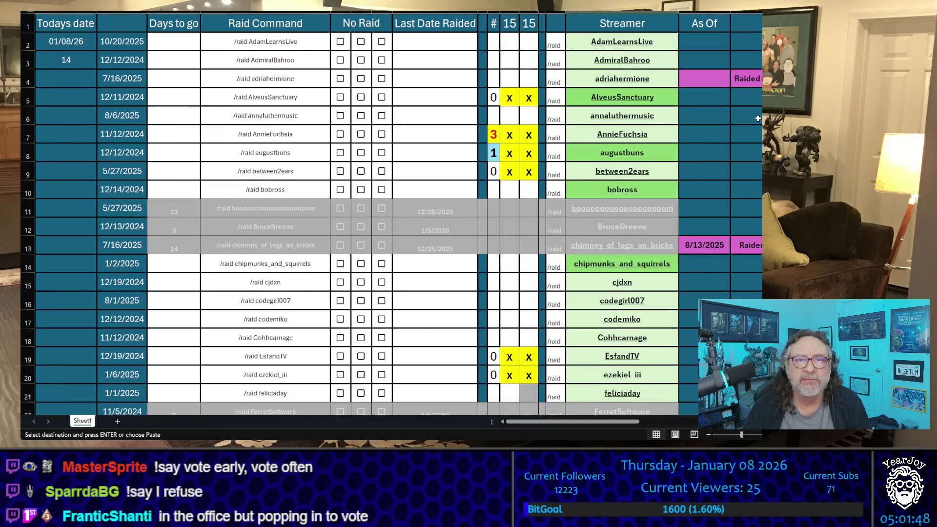
{"action": "scroll", "coordinate": [742, 118], "scroll_direction": "down", "scroll_amount": 5}
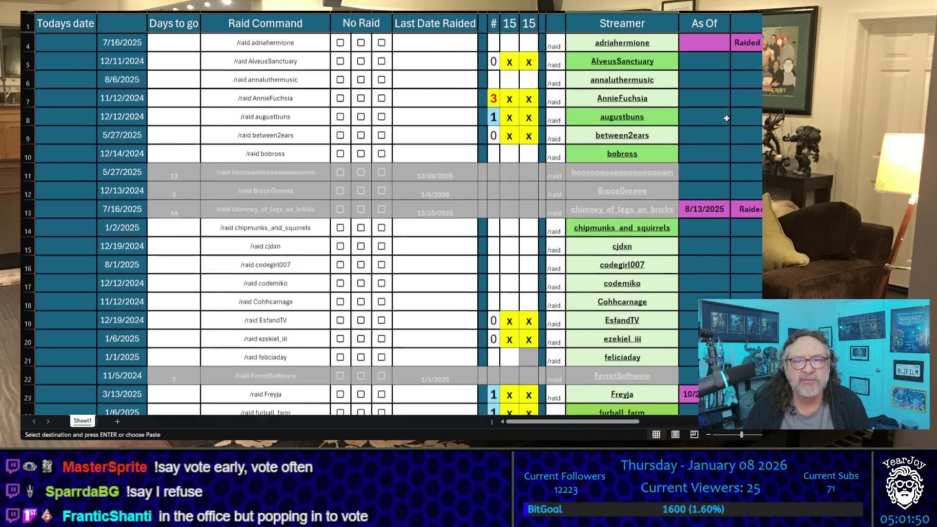
{"action": "scroll", "coordinate": [728, 118], "scroll_direction": "down", "scroll_amount": 8}
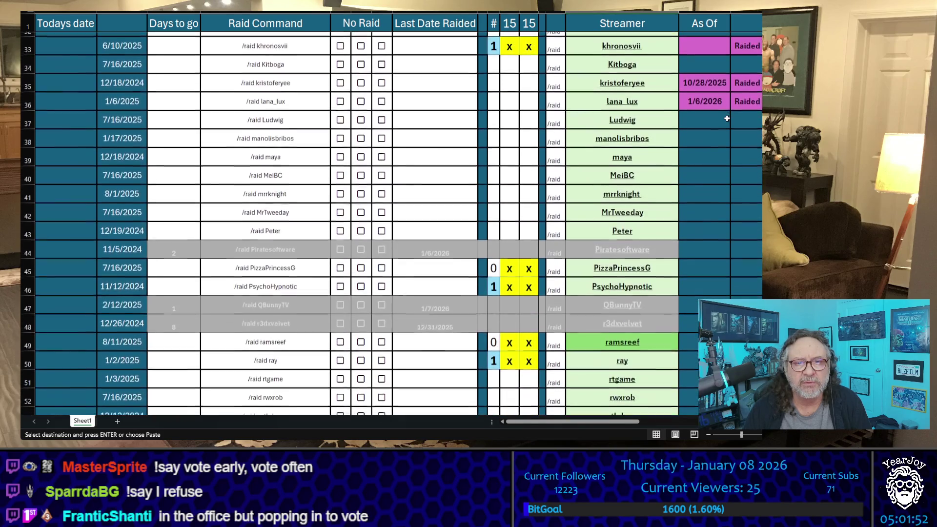
{"action": "scroll", "coordinate": [727, 118], "scroll_direction": "down", "scroll_amount": 6}
{"action": "scroll", "coordinate": [727, 118], "scroll_direction": "up", "scroll_amount": 20}
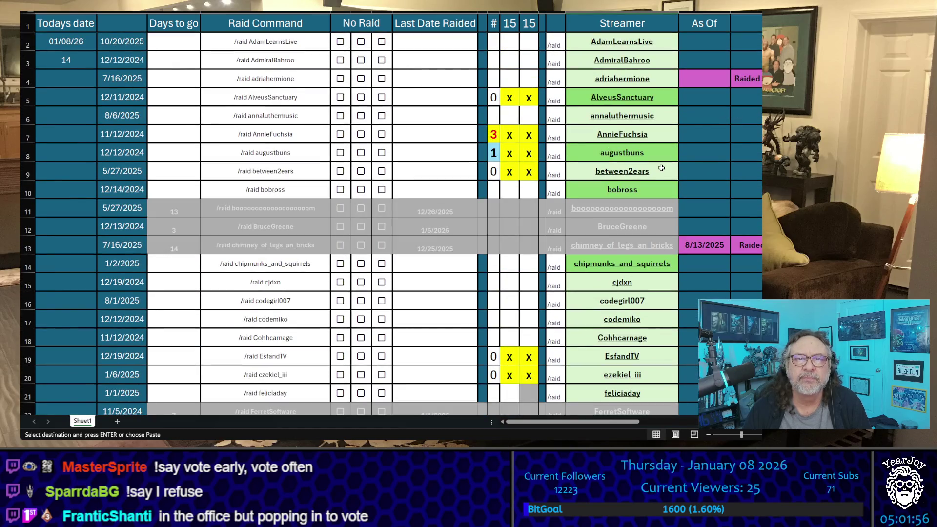
{"action": "left_click", "coordinate": [729, 160]}
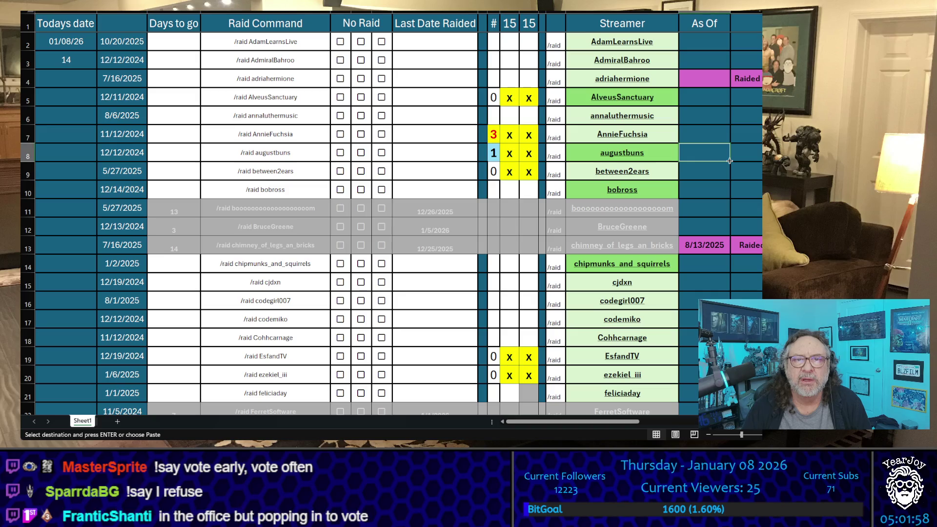
{"action": "scroll", "coordinate": [730, 161], "scroll_direction": "down", "scroll_amount": 5}
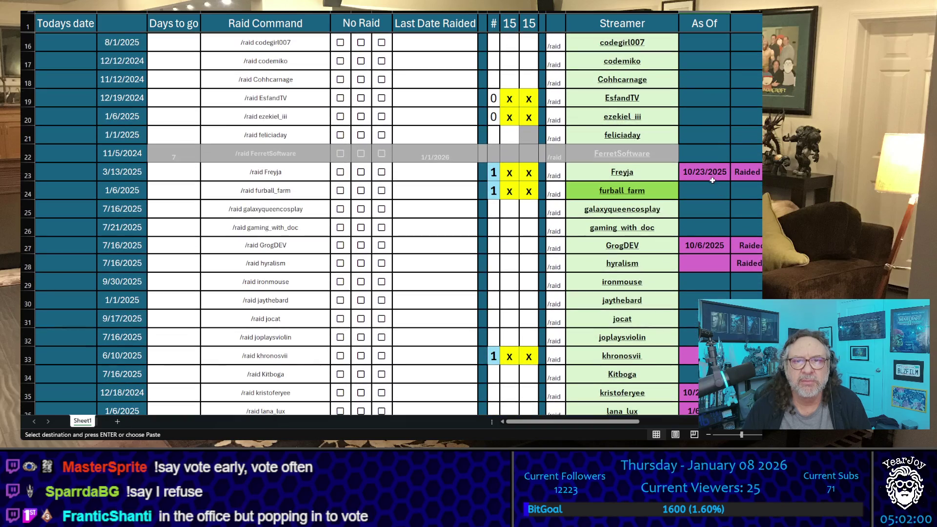
{"action": "scroll", "coordinate": [686, 55], "scroll_direction": "up", "scroll_amount": 5}
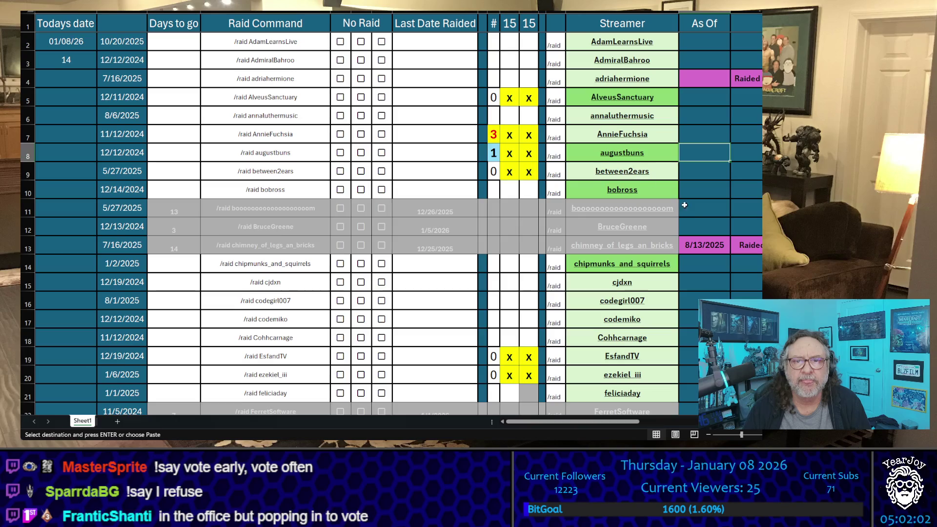
{"action": "scroll", "coordinate": [685, 205], "scroll_direction": "down", "scroll_amount": 5}
{"action": "left_click", "coordinate": [654, 170]}
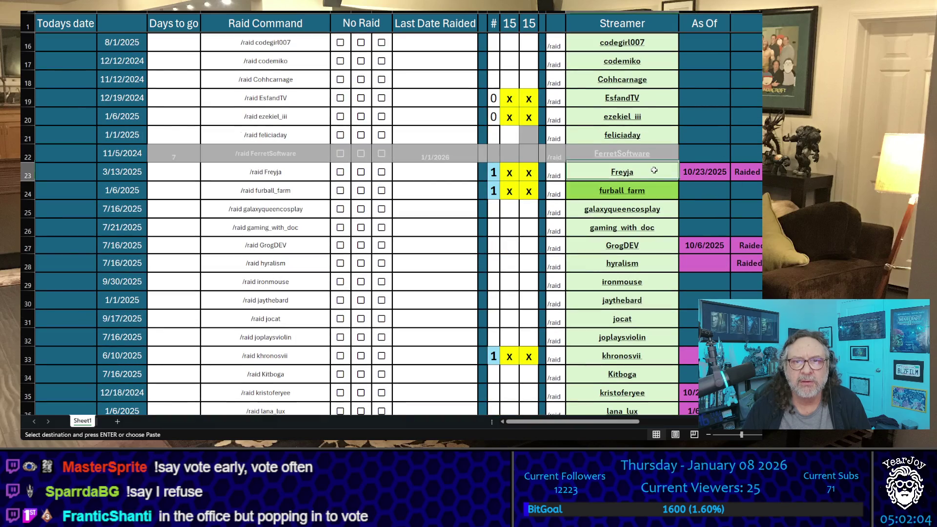
{"action": "key", "text": "ctrl+c"}
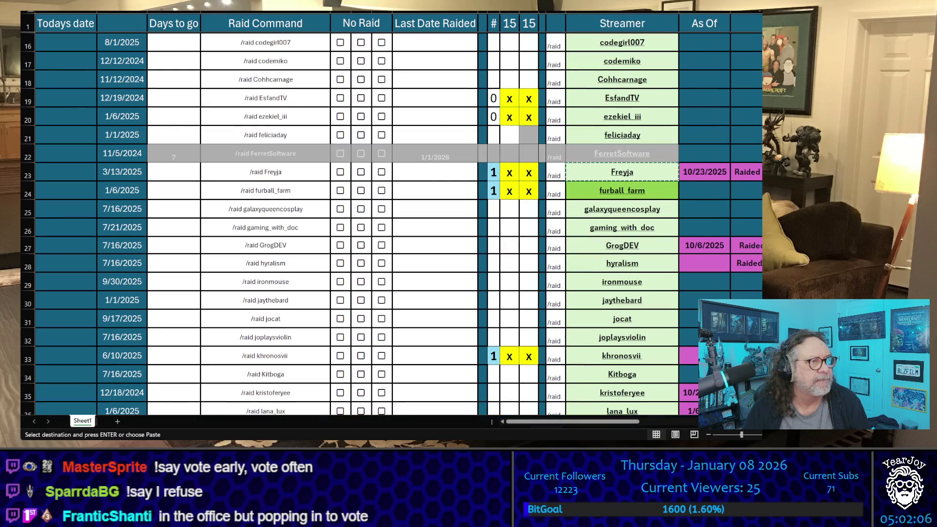
{"action": "scroll", "coordinate": [654, 171], "scroll_direction": "down", "scroll_amount": 3}
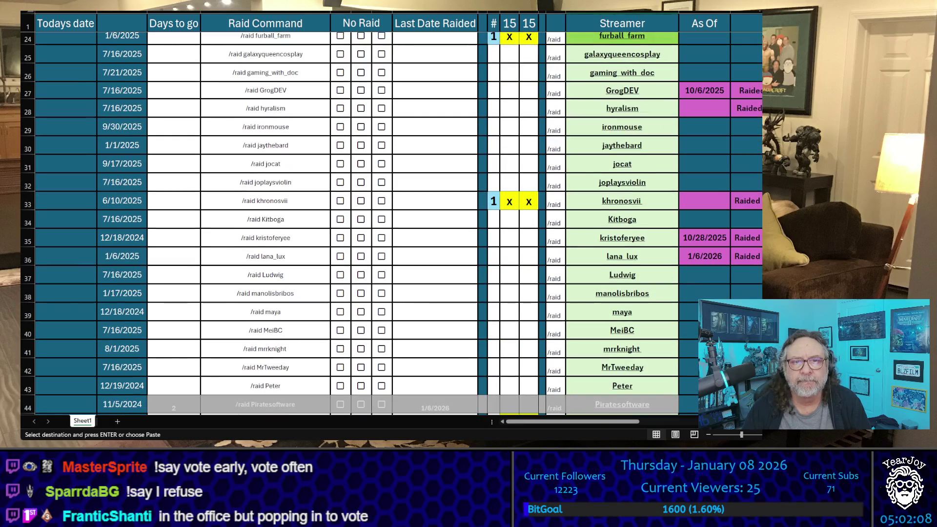
{"action": "left_click", "coordinate": [666, 199]}
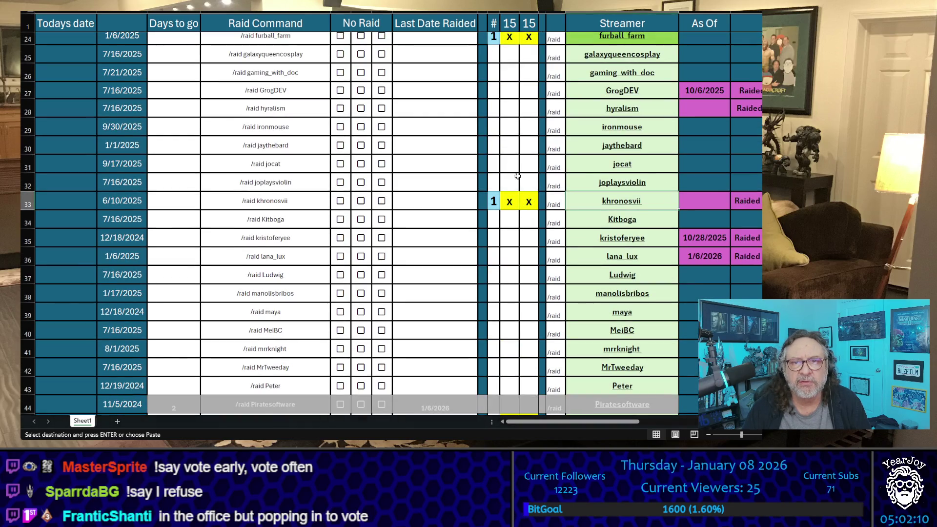
{"action": "key", "text": "ctrl+c"}
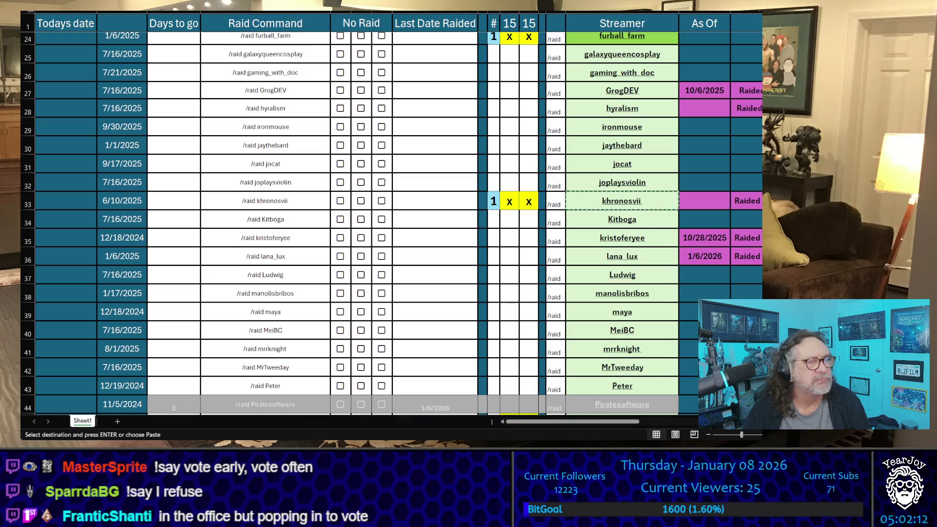
{"action": "scroll", "coordinate": [390, 224], "scroll_direction": "down", "scroll_amount": 5}
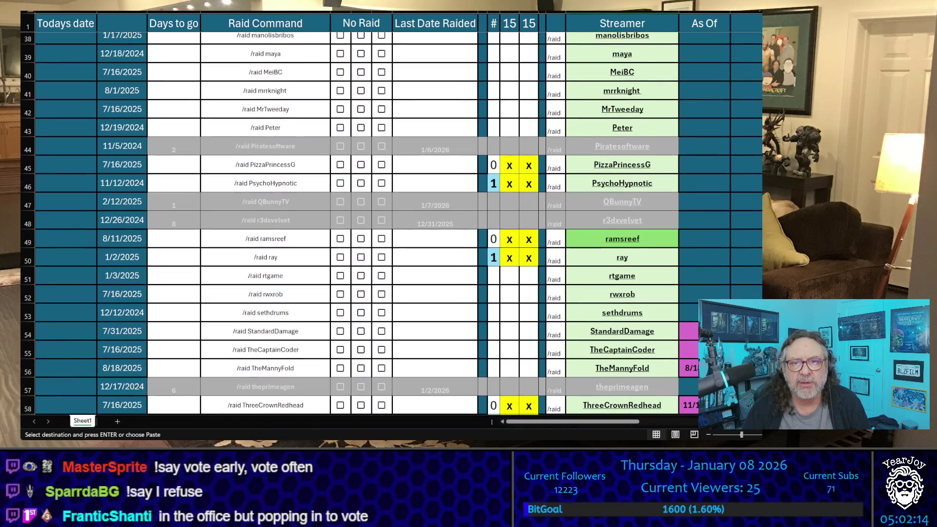
{"action": "scroll", "coordinate": [390, 225], "scroll_direction": "down", "scroll_amount": 3}
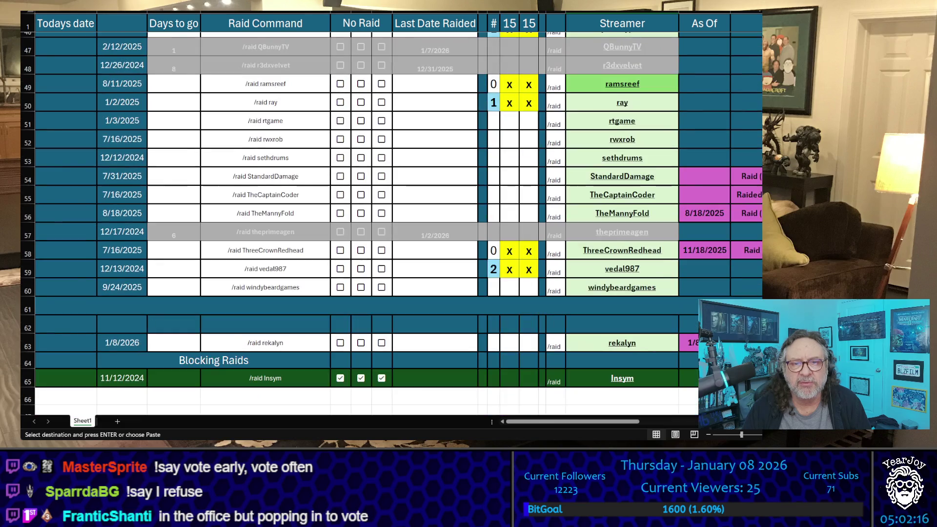
{"action": "scroll", "coordinate": [390, 225], "scroll_direction": "up", "scroll_amount": 3}
{"action": "scroll", "coordinate": [391, 224], "scroll_direction": "up", "scroll_amount": 1}
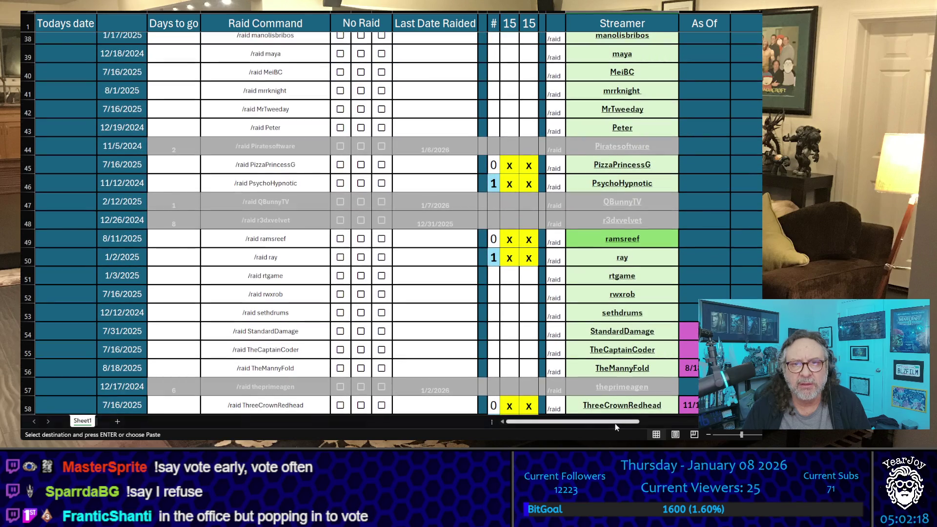
{"action": "left_click_drag", "start_coordinate": [616, 424], "coordinate": [683, 423]}
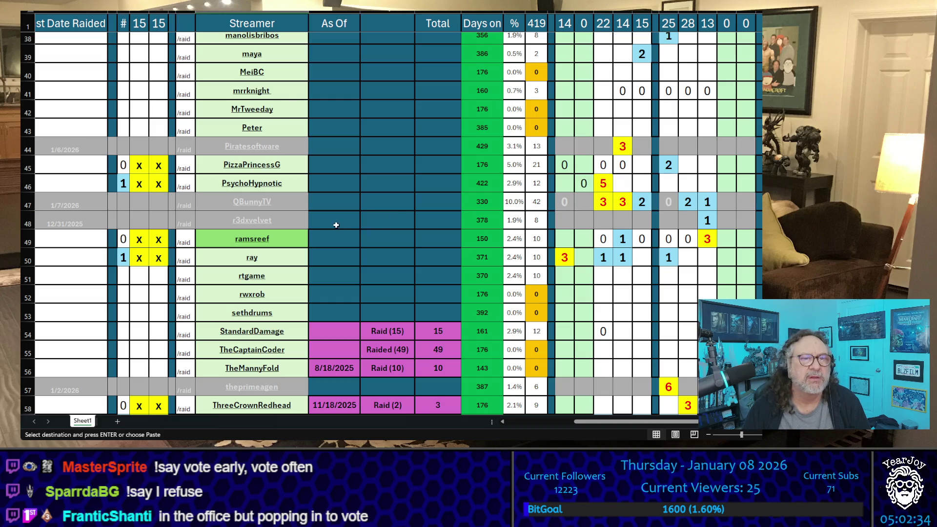
Step: Copy the ray entry and check PsychoHypnotic's total of 12, Days on and % values
{"action": "left_click", "coordinate": [375, 188]}
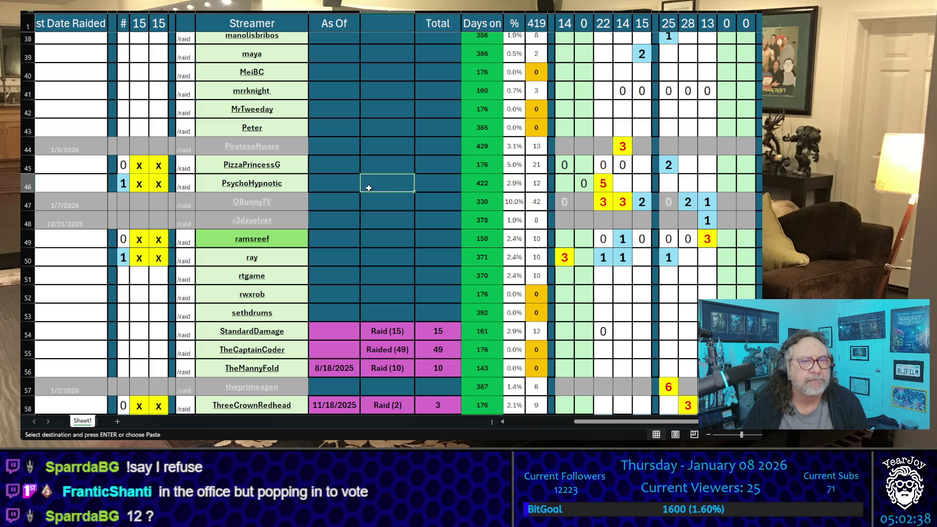
{"action": "left_click", "coordinate": [304, 250]}
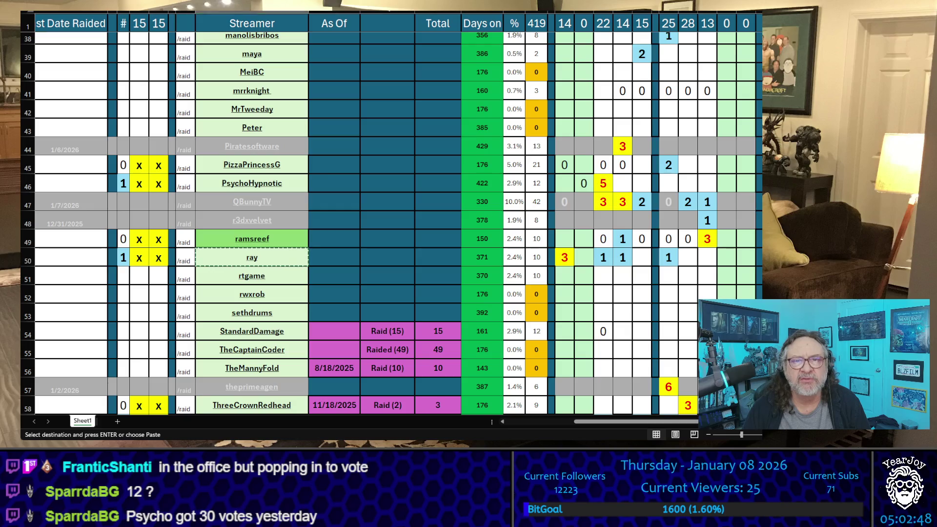
{"action": "left_click", "coordinate": [541, 183]}
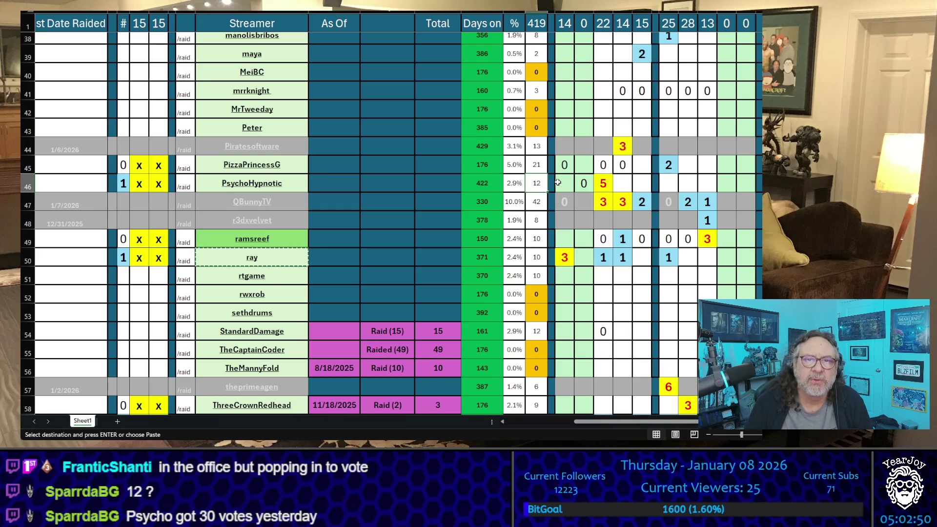
{"action": "key", "text": "Left"}
{"action": "key", "text": "Left"}
{"action": "key", "text": "Left"}
{"action": "key", "text": "Right"}
{"action": "key", "text": "Right"}
{"action": "key", "text": "Left"}
{"action": "key", "text": "Right"}
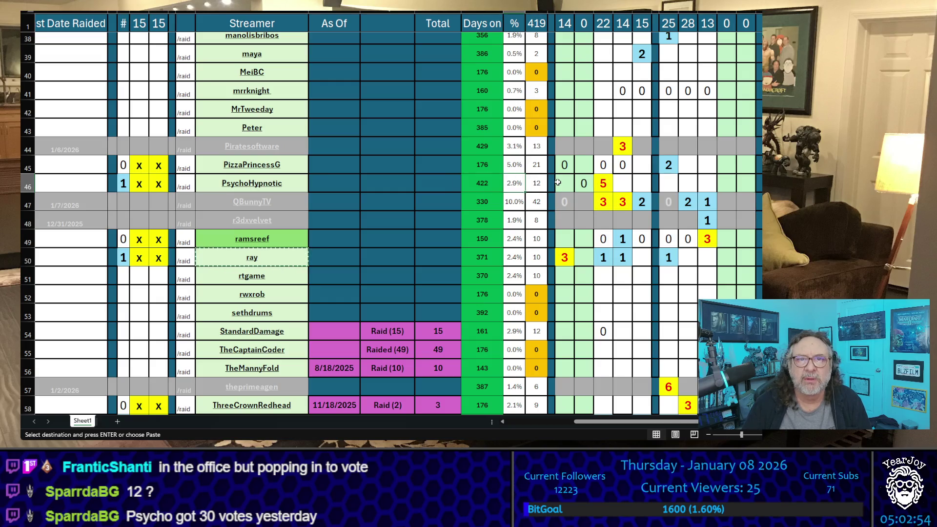
Step: Review PsychoHypnotic's daily vote counts and the 419 total column down to rows 54–56
{"action": "key", "text": "Right"}
{"action": "key", "text": "Right"}
{"action": "key", "text": "Right"}
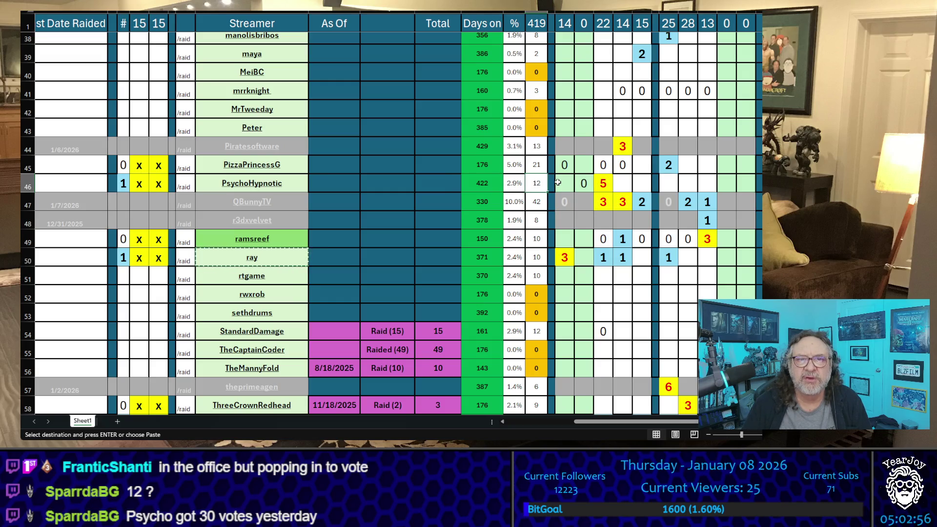
{"action": "key", "text": "Right"}
{"action": "key", "text": "Right"}
{"action": "key", "text": "Right"}
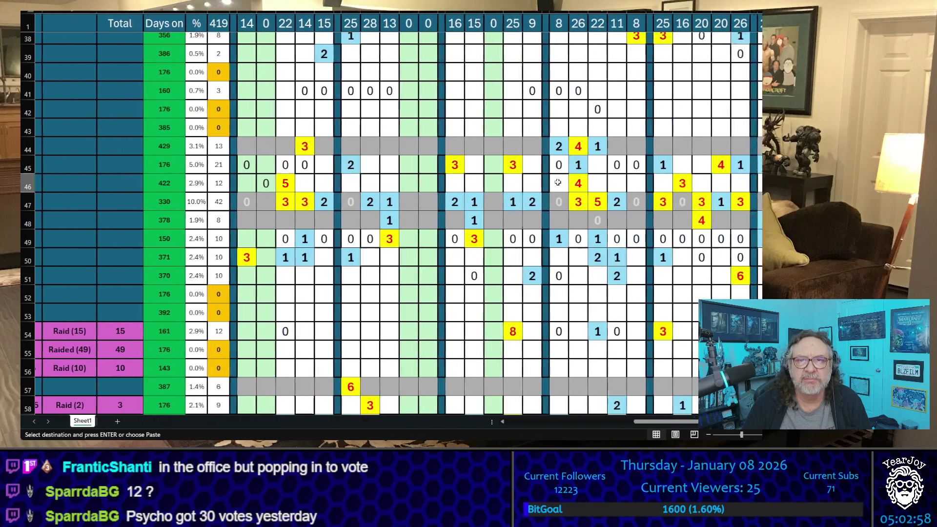
{"action": "key", "text": "Left"}
{"action": "key", "text": "Left"}
{"action": "key", "text": "Left"}
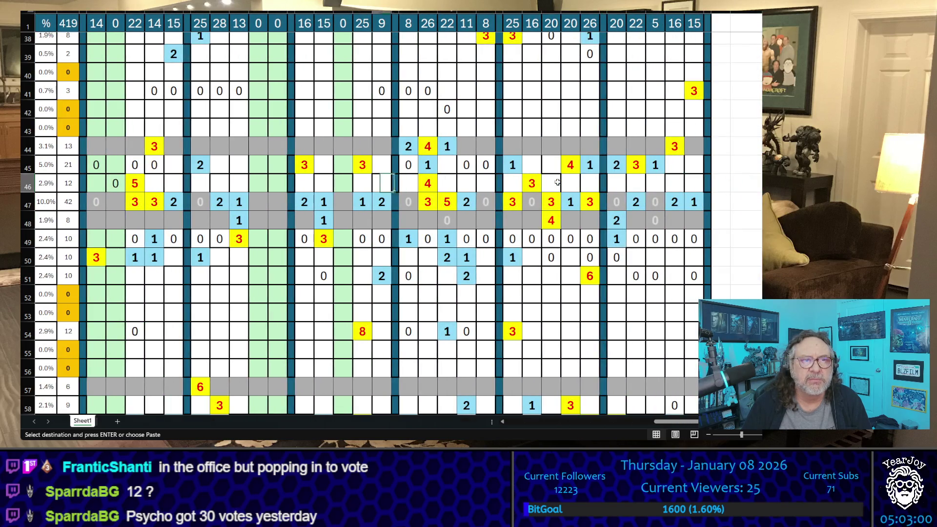
{"action": "key", "text": "Left"}
{"action": "key", "text": "Right"}
{"action": "key", "text": "Right"}
{"action": "key", "text": "Right"}
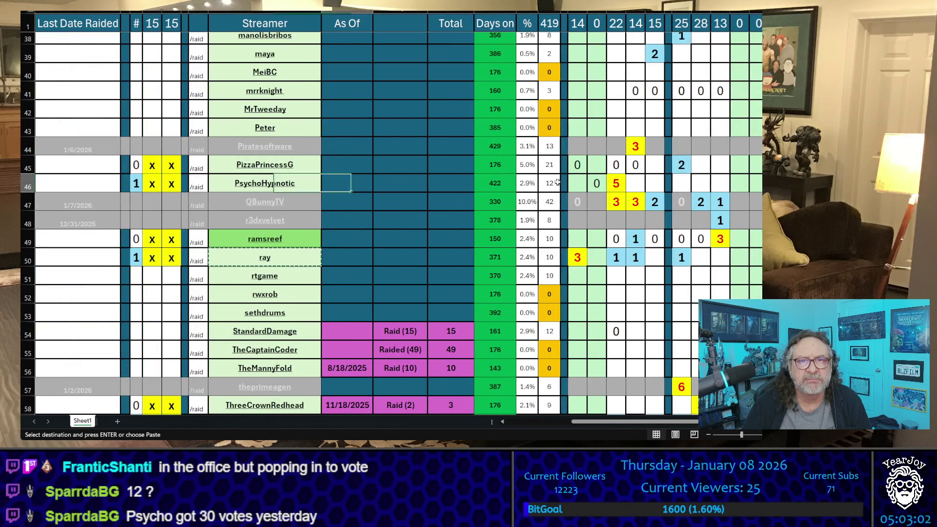
{"action": "key", "text": "Left"}
{"action": "key", "text": "Down"}
{"action": "key", "text": "Down"}
{"action": "key", "text": "Down"}
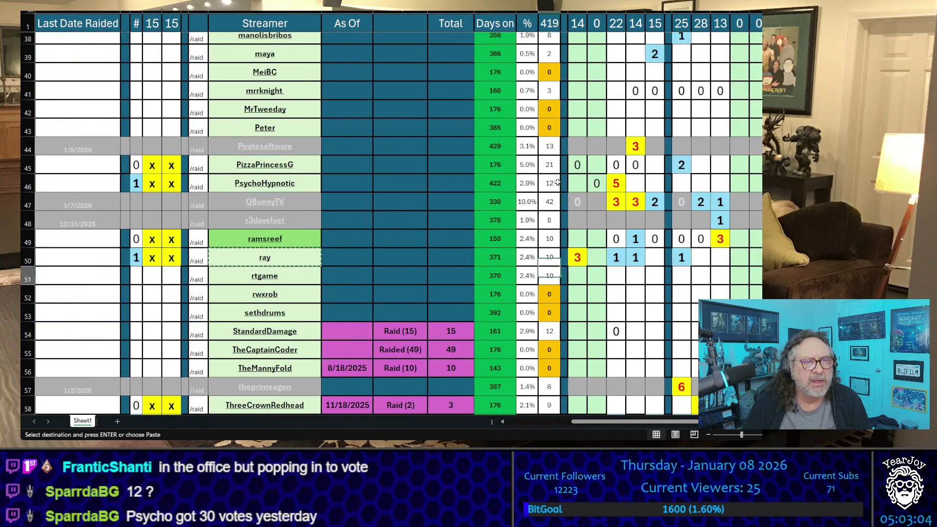
{"action": "key", "text": "Up"}
{"action": "key", "text": "Up"}
{"action": "key", "text": "Up"}
{"action": "key", "text": "Up"}
{"action": "key", "text": "Up"}
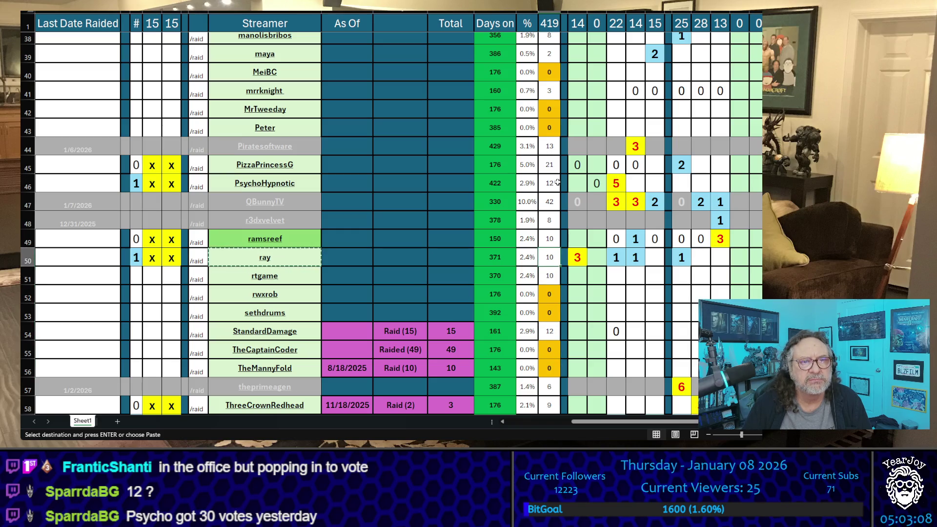
{"action": "key", "text": "Up"}
{"action": "key", "text": "Up"}
{"action": "key", "text": "Up"}
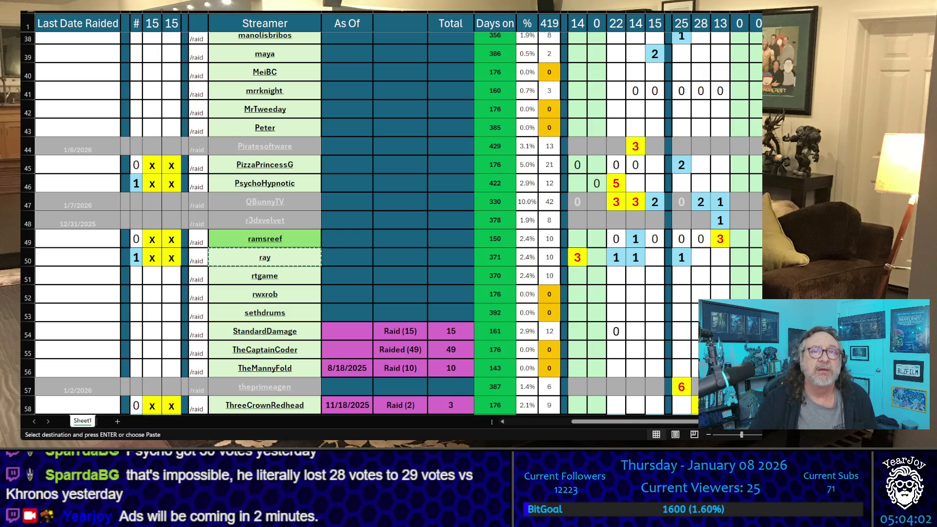
{"action": "scroll", "coordinate": [390, 220], "scroll_direction": "up", "scroll_amount": 12}
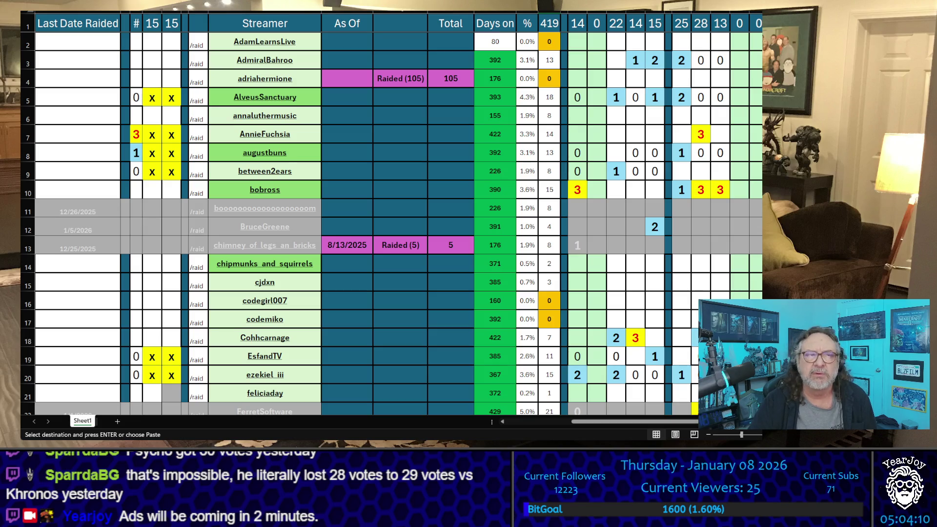
{"action": "scroll", "coordinate": [390, 220], "scroll_direction": "down", "scroll_amount": 4}
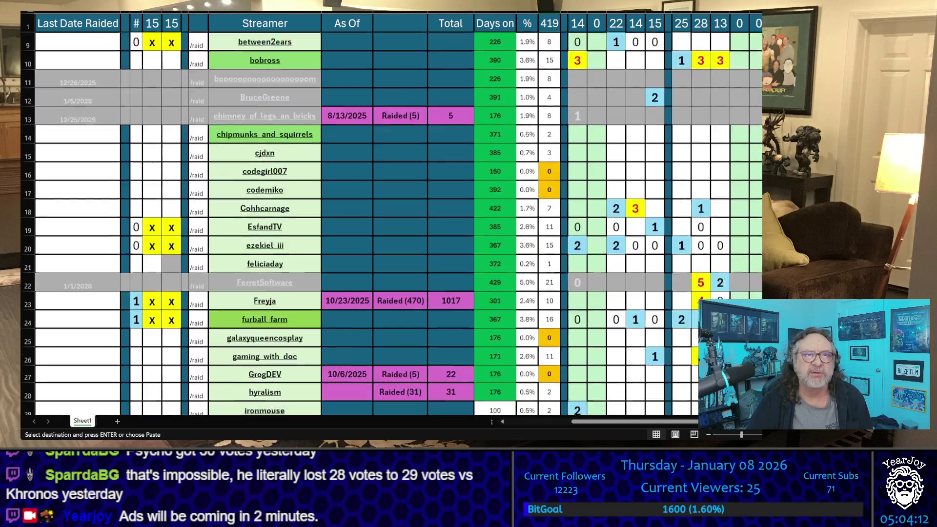
{"action": "scroll", "coordinate": [391, 219], "scroll_direction": "up", "scroll_amount": 4}
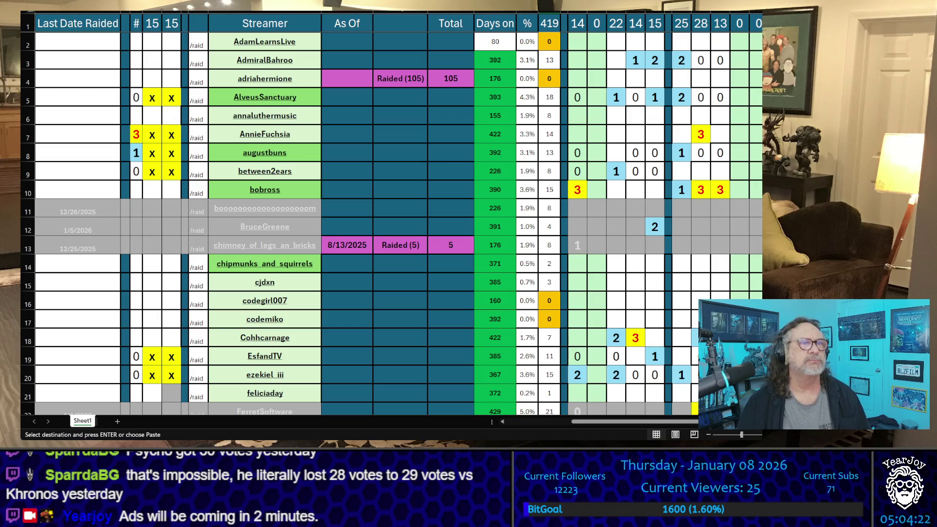
{"action": "scroll", "coordinate": [390, 219], "scroll_direction": "down", "scroll_amount": 5}
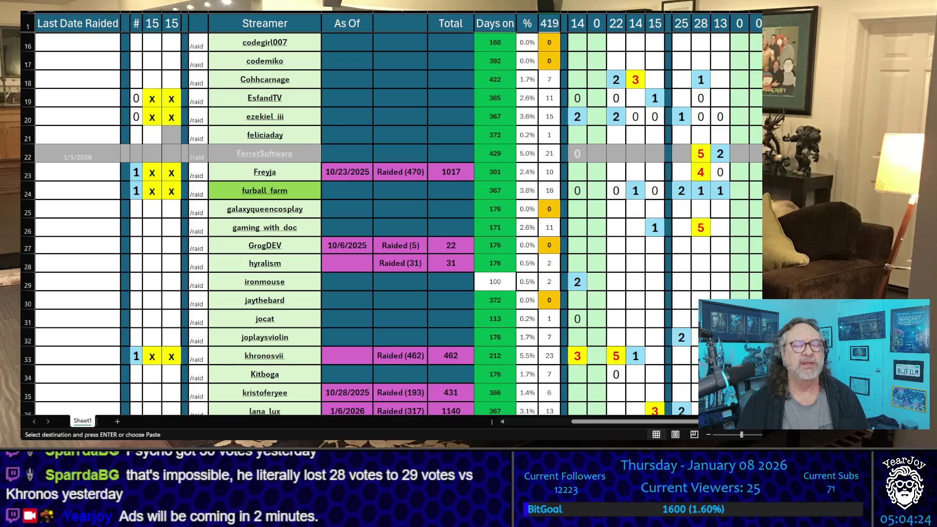
{"action": "scroll", "coordinate": [391, 219], "scroll_direction": "down", "scroll_amount": 7}
{"action": "scroll", "coordinate": [391, 220], "scroll_direction": "down", "scroll_amount": 4}
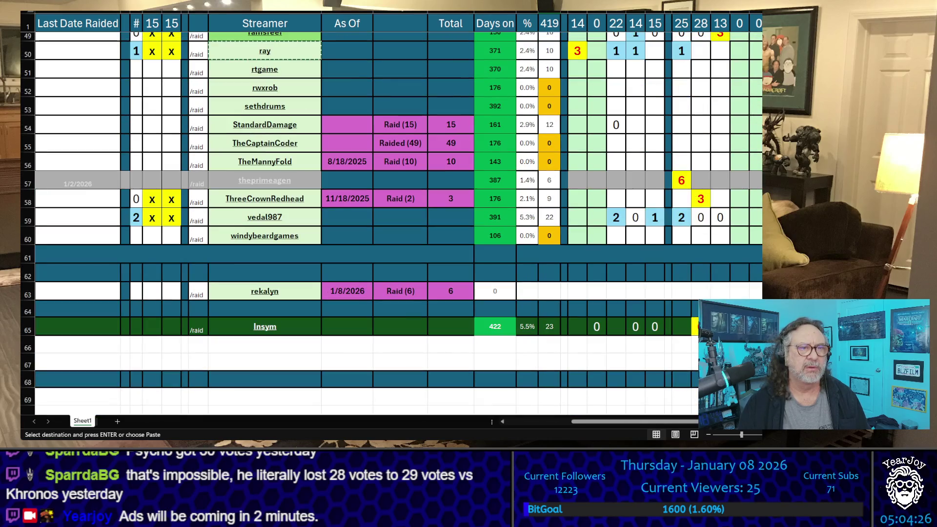
Step: Paste the # column tallies into the next daily column, headed 11, making the total 428
{"action": "left_click_drag", "start_coordinate": [136, 309], "coordinate": [152, 95]}
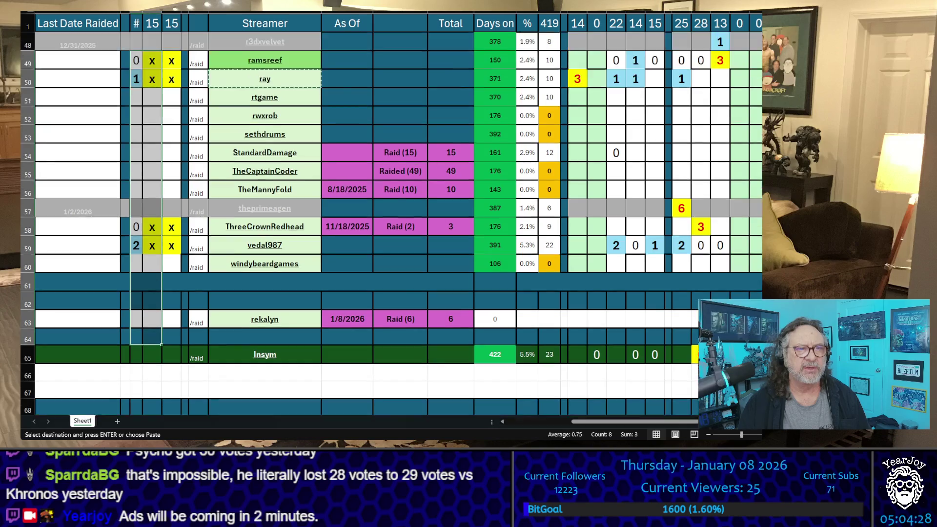
{"action": "scroll", "coordinate": [136, 49], "scroll_direction": "up", "scroll_amount": 15}
{"action": "left_click", "coordinate": [137, 19]}
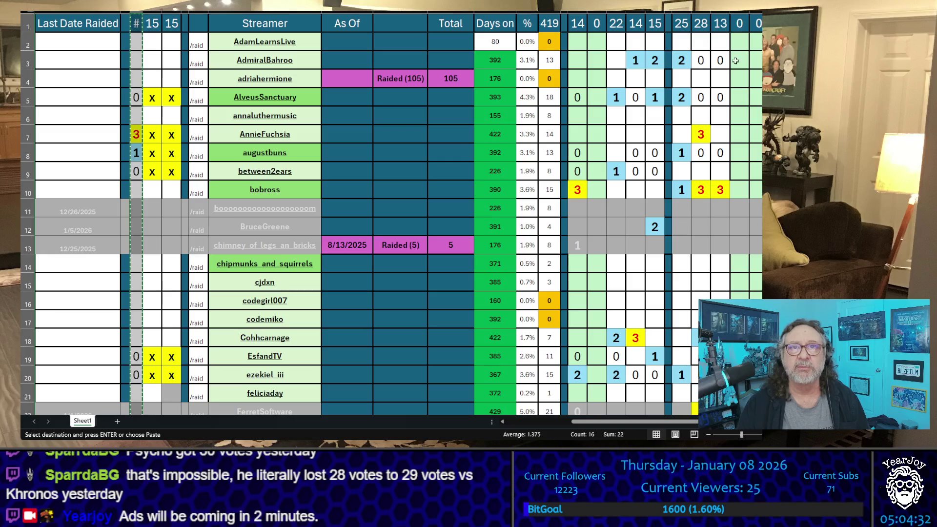
{"action": "left_click", "coordinate": [597, 23]}
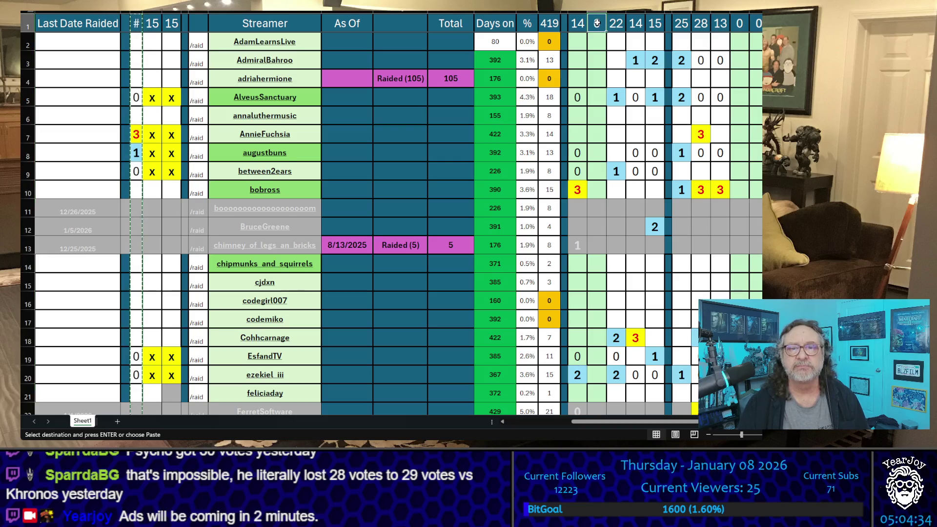
{"action": "key", "text": "ctrl+v"}
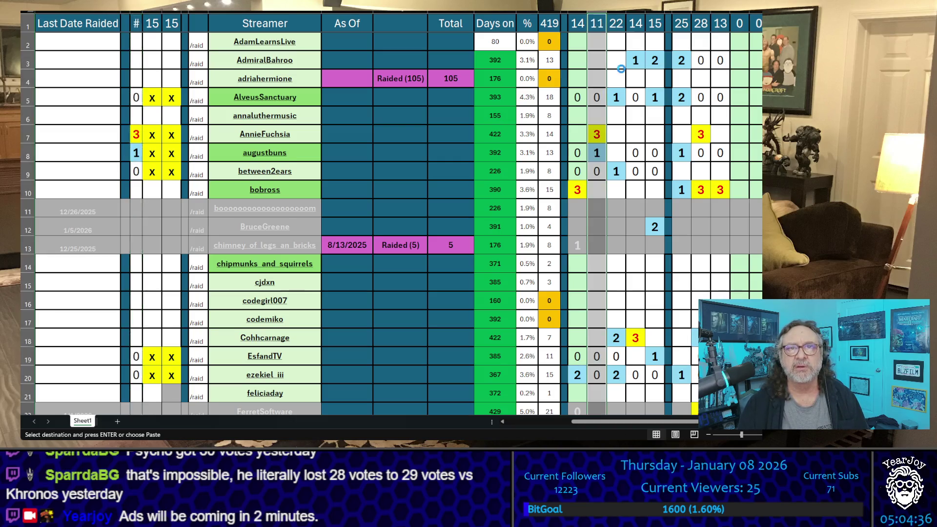
{"action": "left_click", "coordinate": [156, 32]}
{"action": "left_click", "coordinate": [163, 65]}
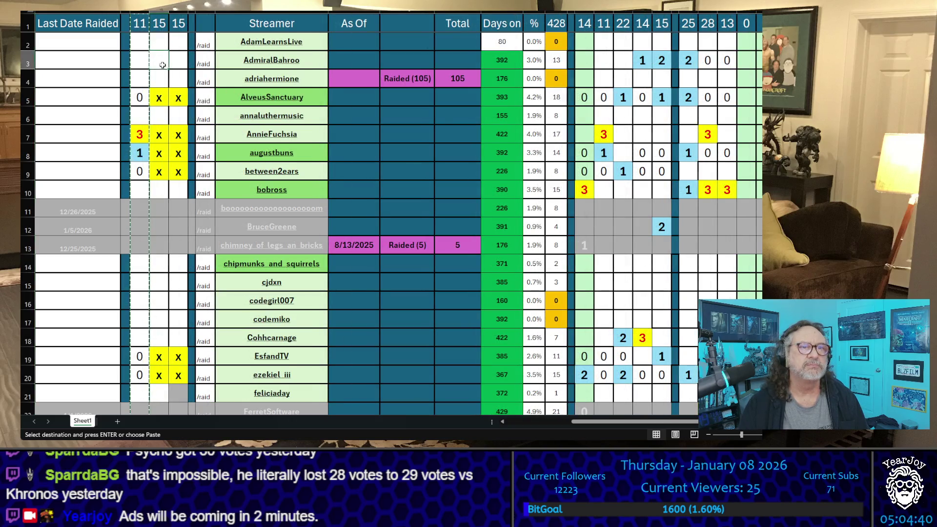
{"action": "scroll", "coordinate": [178, 201], "scroll_direction": "down", "scroll_amount": 20}
{"action": "scroll", "coordinate": [179, 201], "scroll_direction": "up", "scroll_amount": 3}
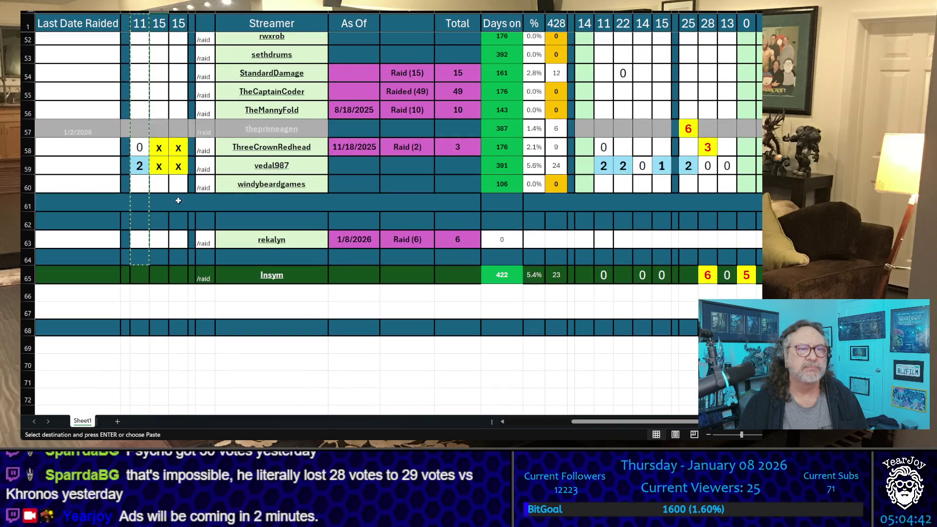